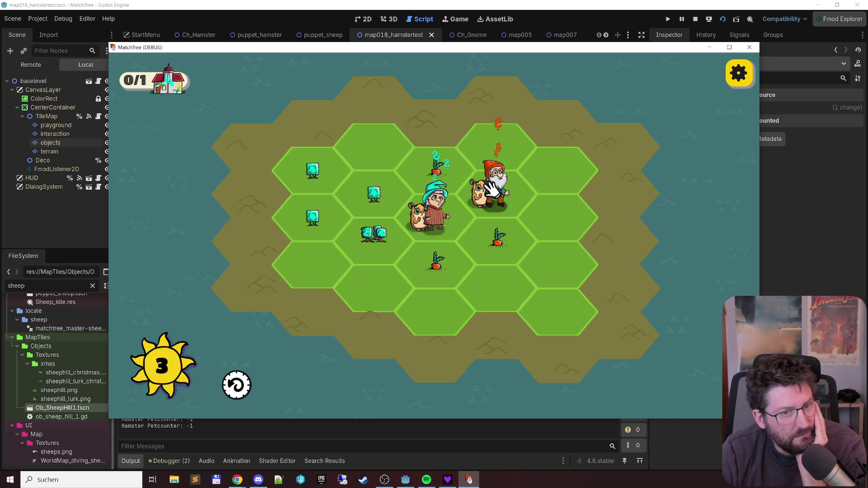
- Try merging the top-left tree in the game, then minimize the game window to reveal the script
mouse_move(313, 171)
left_mouse_down()
mouse_move(350, 214)
mouse_move(316, 229)
left_mouse_up()
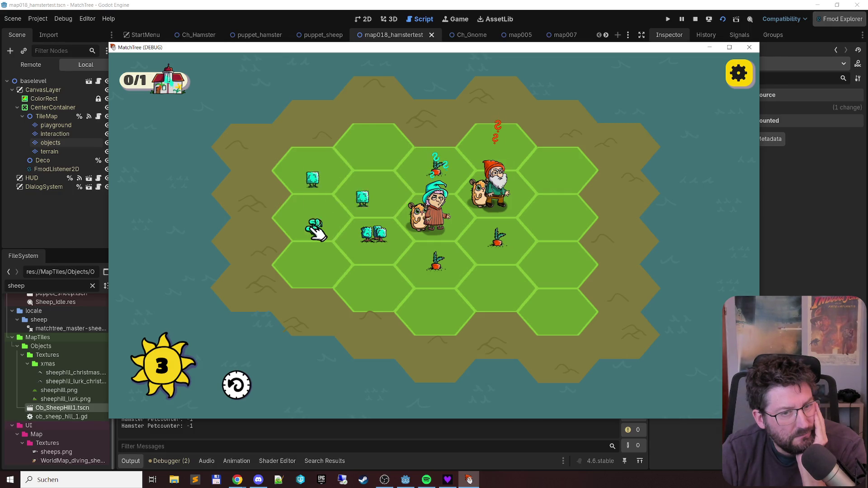
mouse_move(309, 226)
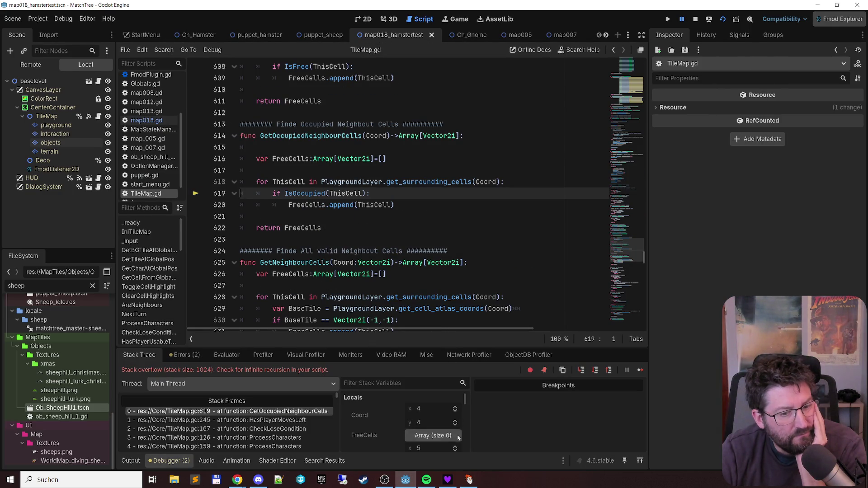
left_click(463, 483)
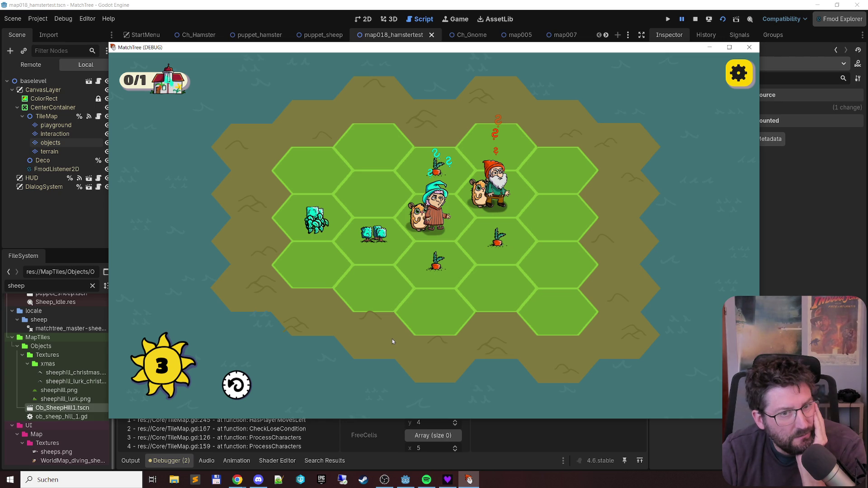
left_click(709, 48)
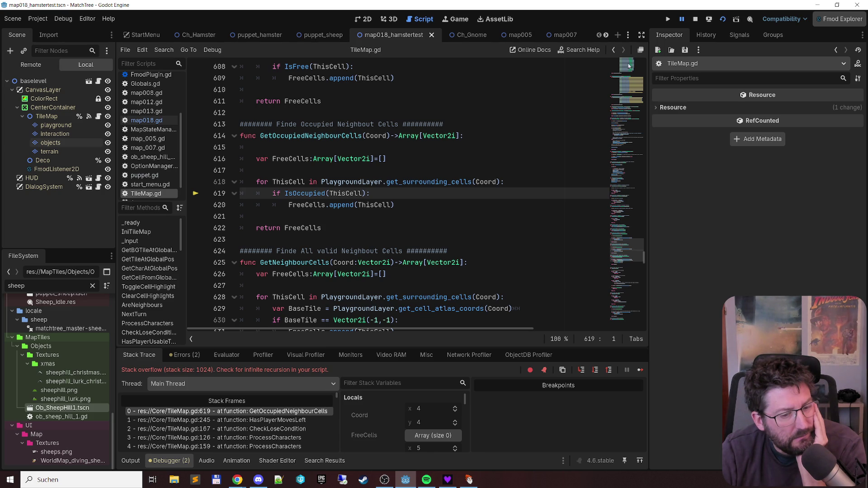
- Stop the debug session and relaunch MatchTree with F5 for a fresh playtest
left_click(696, 19)
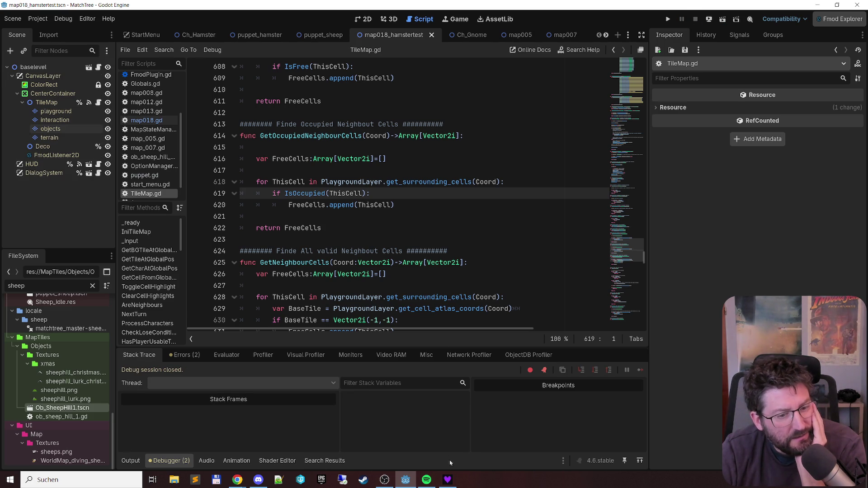
key("F5")
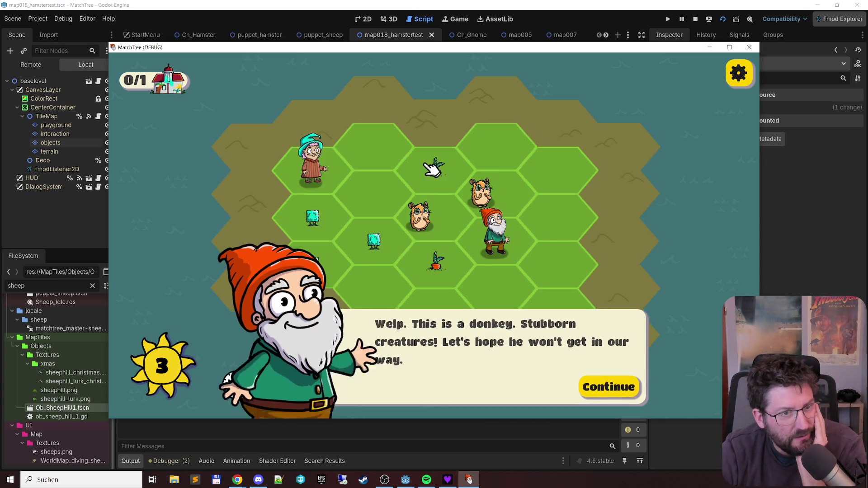
- Dismiss the donkey dialogue and place bushes and carrots, merging them into a double bush and large carrot bunch
left_click(593, 382)
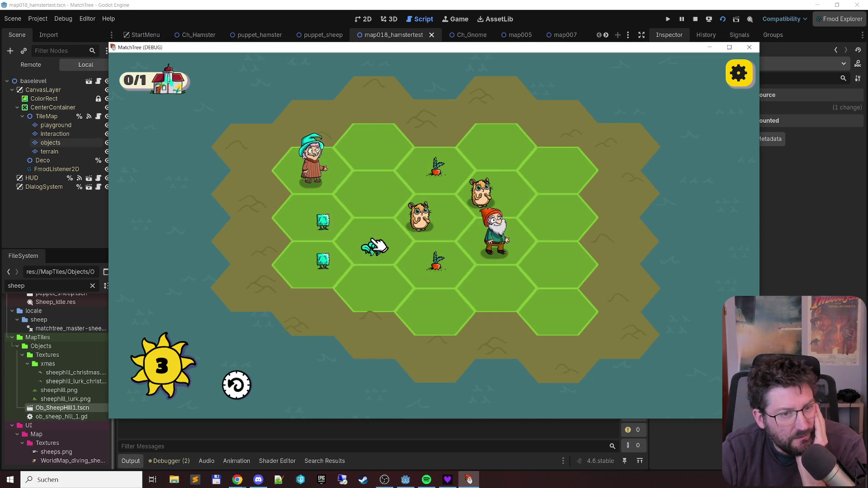
left_click(376, 247)
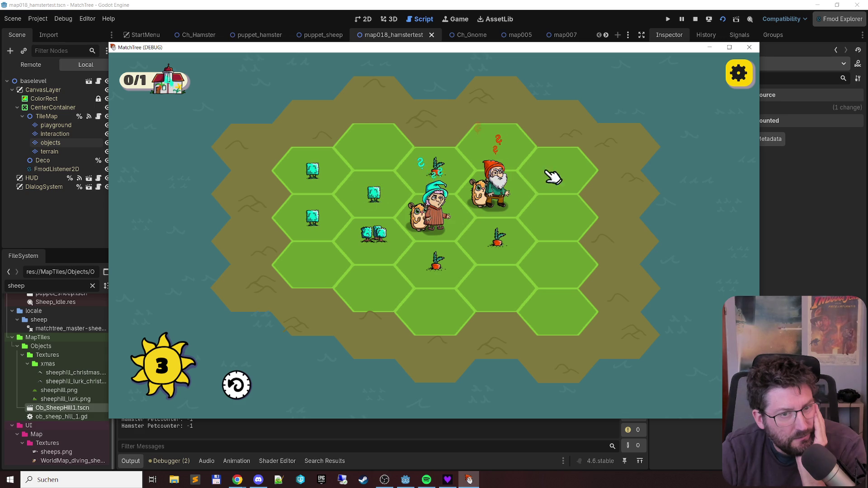
left_click(497, 185)
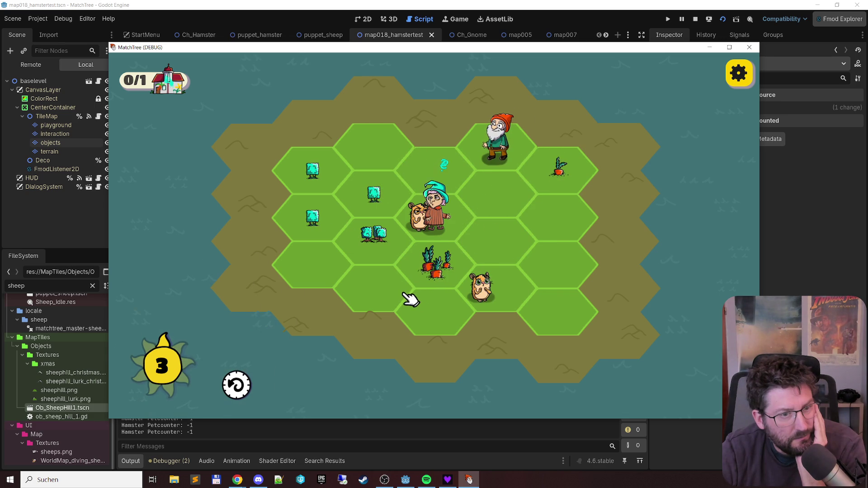
left_click(340, 194)
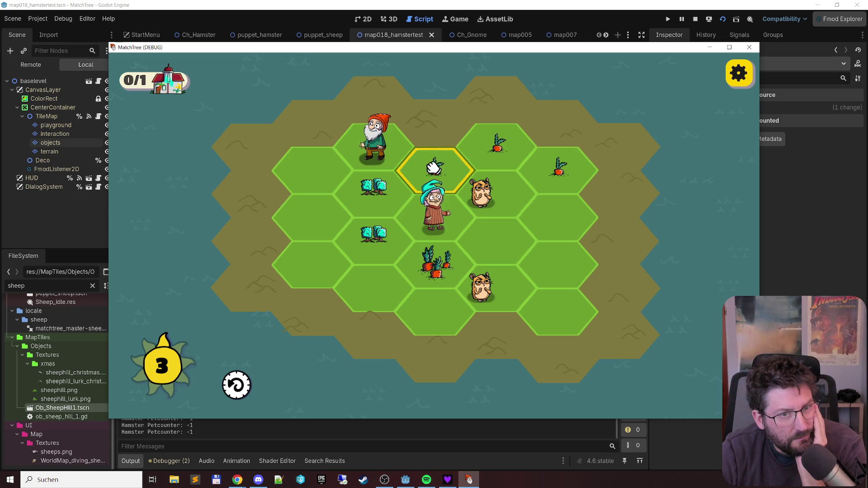
left_click(556, 179)
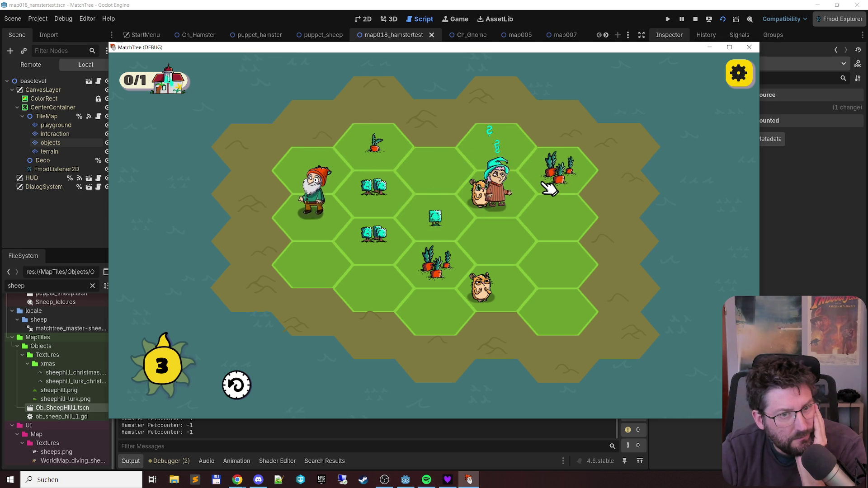
left_click(502, 195)
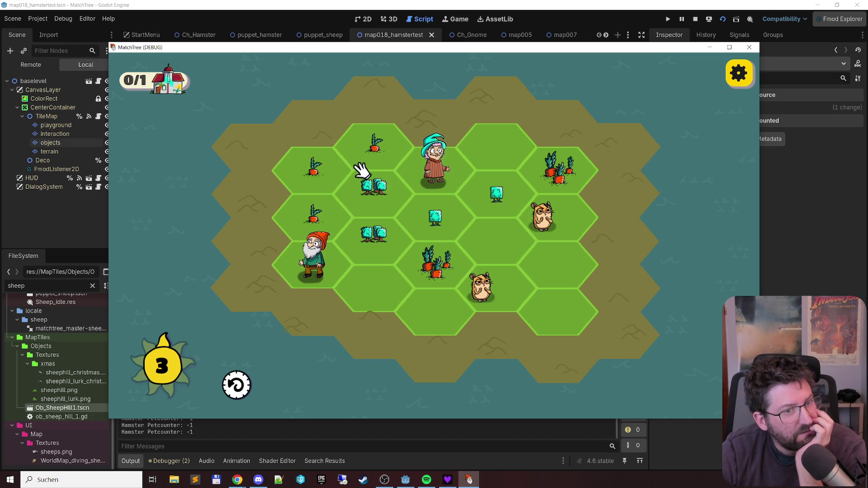
left_click(316, 218)
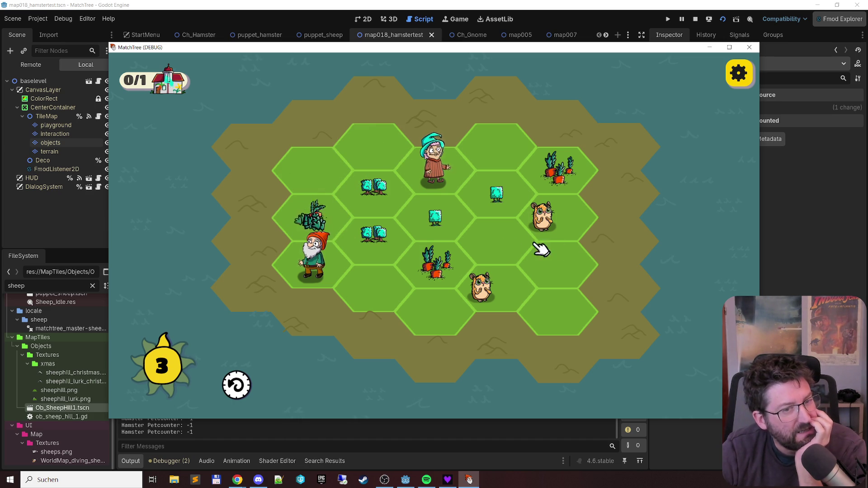
- Place and merge small trees and bushes, then move a small bush until the game crashes
left_click(395, 222)
left_click(436, 223)
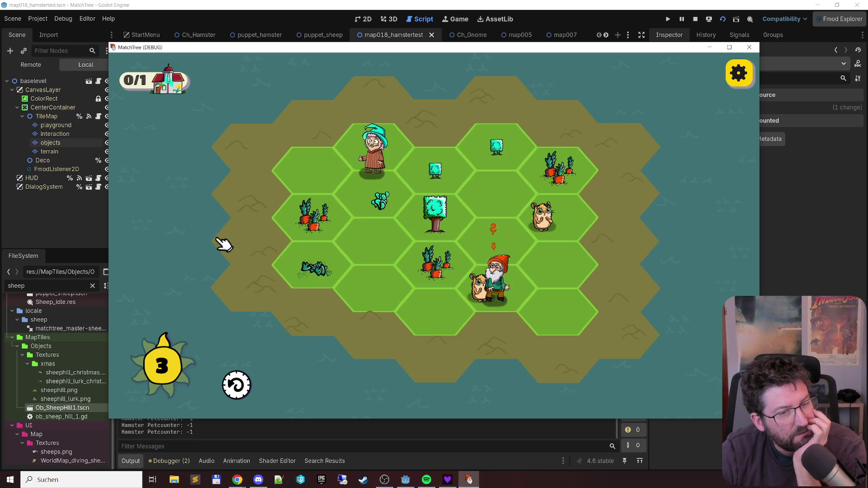
left_click(495, 158)
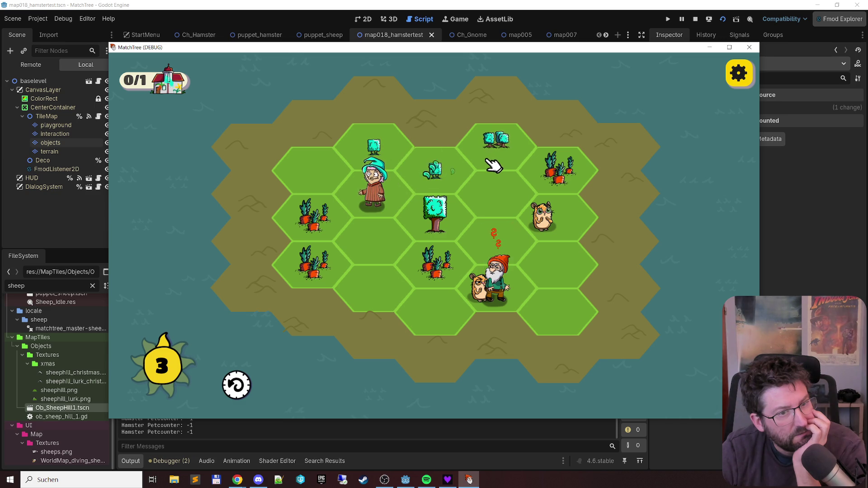
left_click(483, 163)
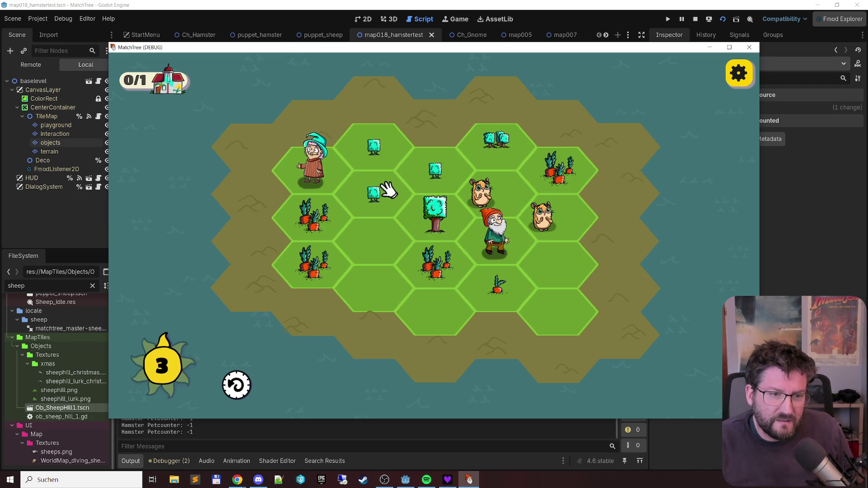
left_click(379, 143)
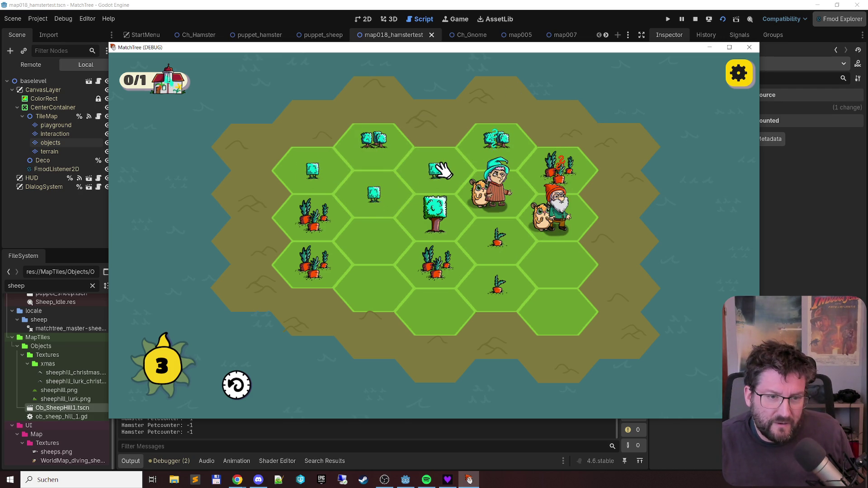
left_click(427, 180)
left_click(324, 187)
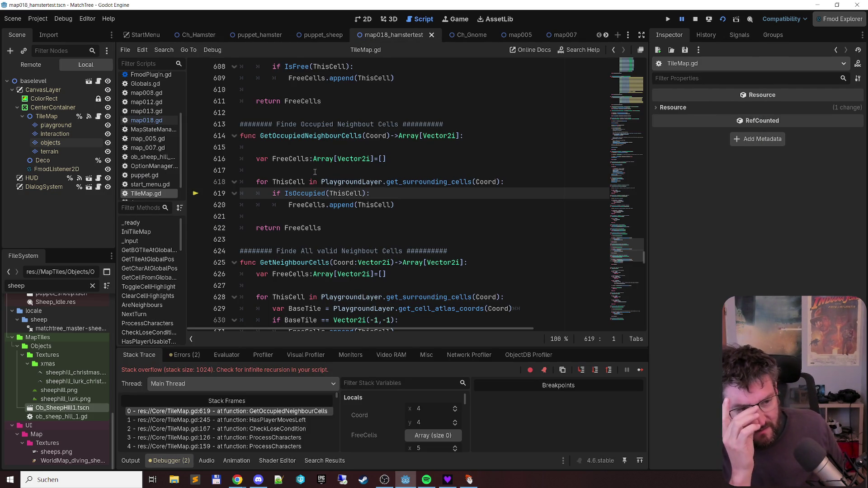
- Inspect the HasPlayerMovesLeft, CheckLoseCondition and line 126 ProcessCharacters frames in the Stack Trace
left_click(308, 419)
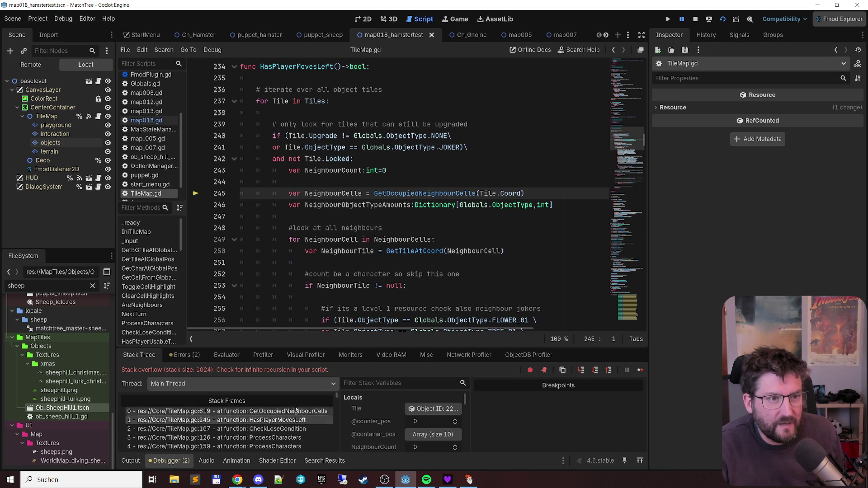
scroll(363, 143, "up", 1)
left_click(312, 428)
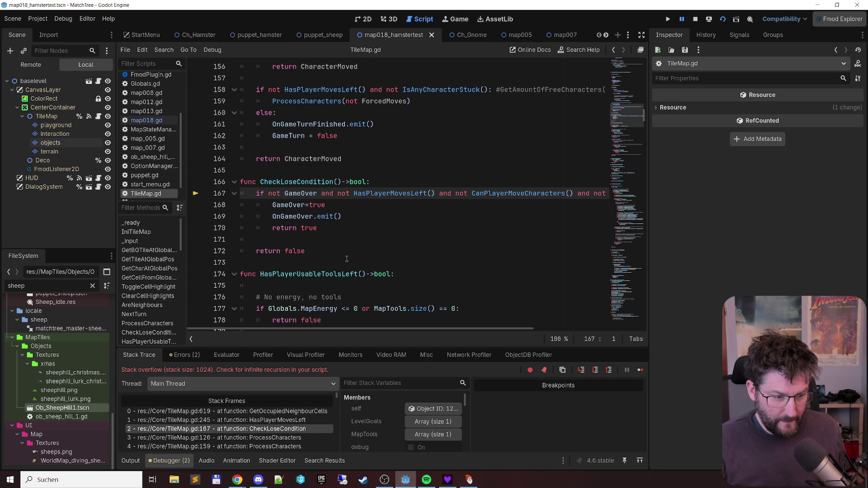
left_click(286, 438)
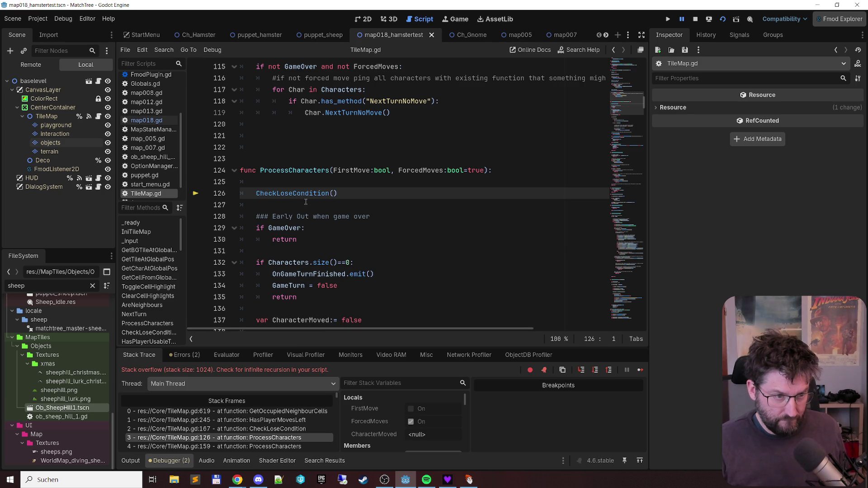
left_click(300, 430)
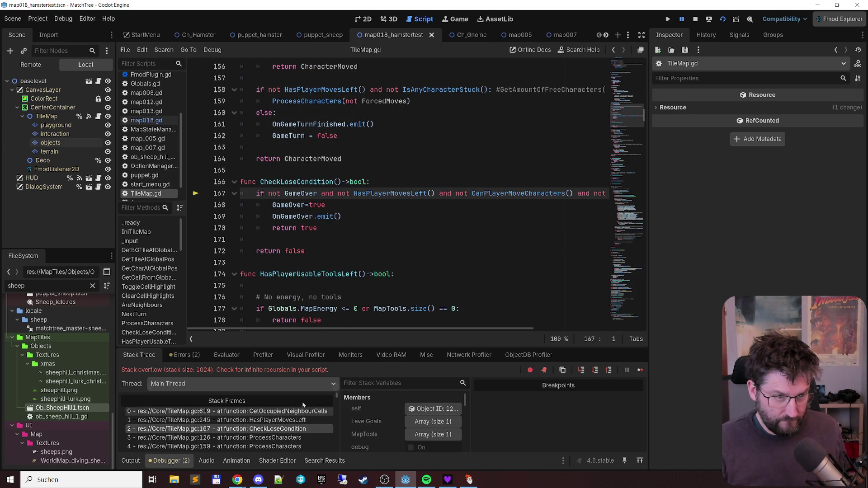
mouse_move(331, 332)
left_mouse_down()
mouse_move(455, 337)
mouse_move(331, 340)
left_mouse_up()
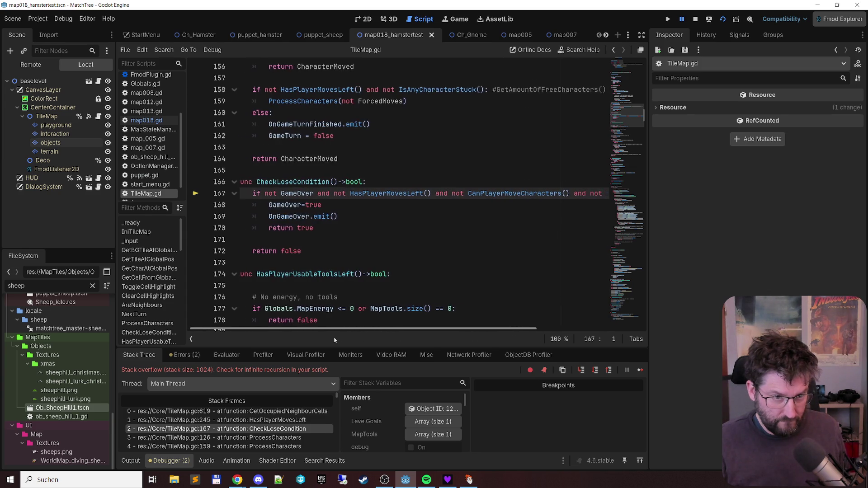
- Jump from the line 167 call to the HasPlayerMovesLeft definition and scroll through it
left_click(403, 194)
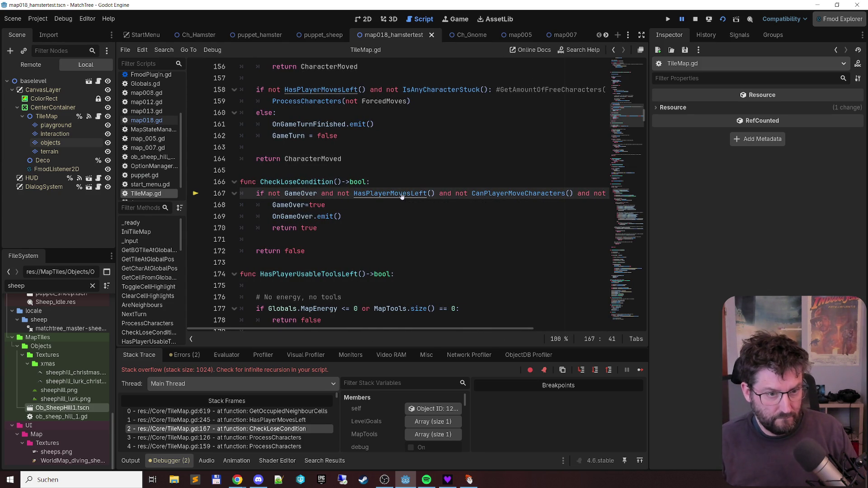
left_click(402, 193, "ctrl")
scroll(401, 193, "down", 2)
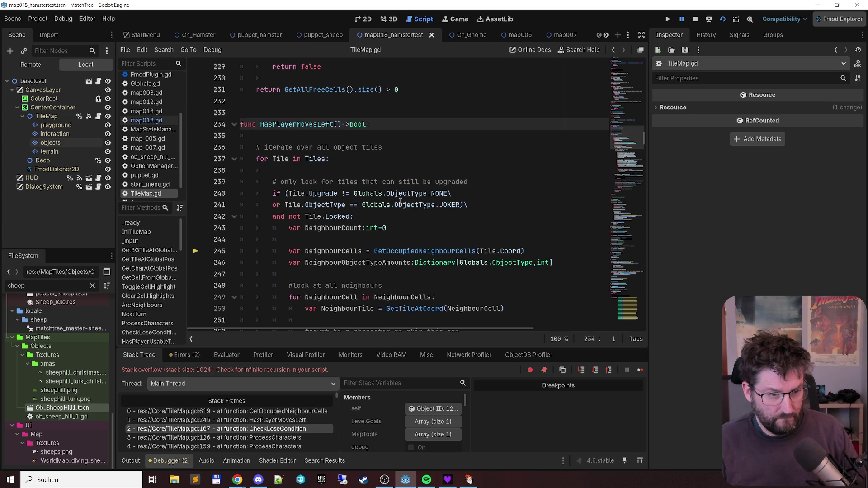
scroll(400, 202, "down", 2)
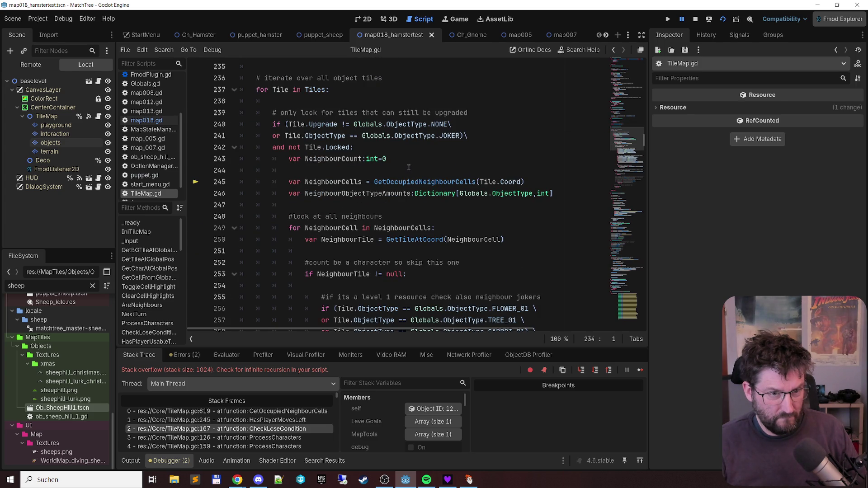
scroll(327, 412, "down", 2)
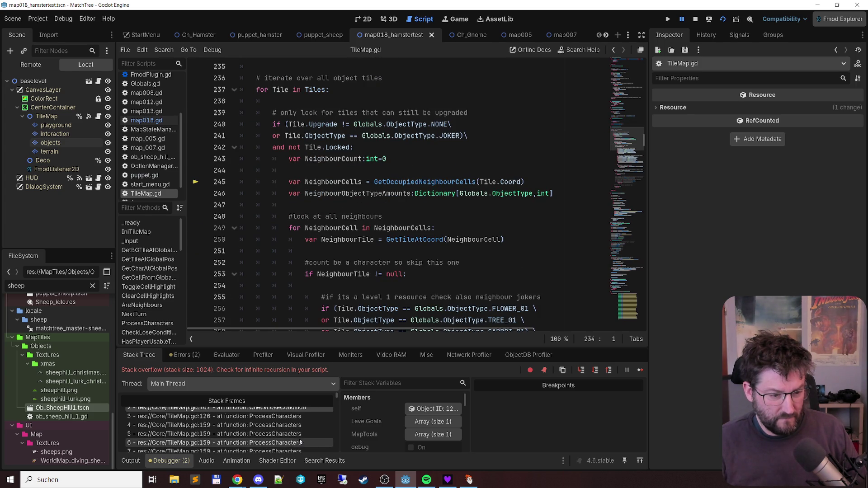
left_click_drag(339, 398, 336, 459)
- Compare the deepest recursive ProcessCharacters frames, including frame 1022, then open IsAnyCharacterStuck's definition
left_click(323, 447)
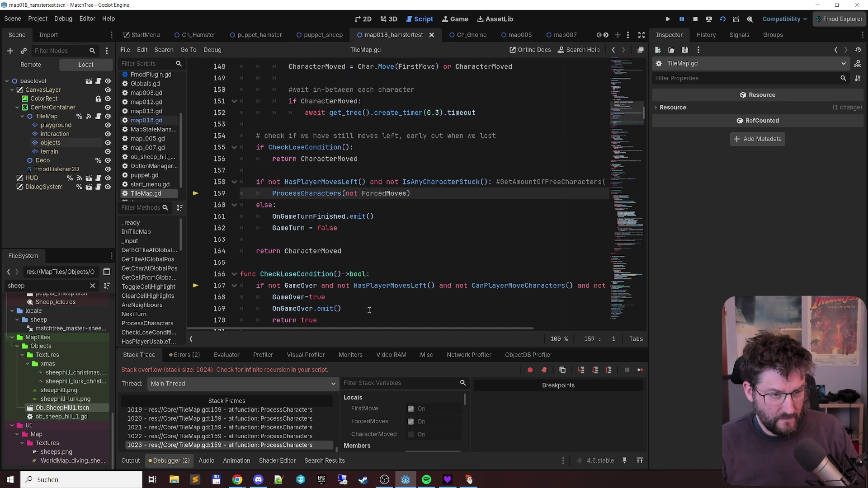
left_click(289, 428)
left_click(298, 437)
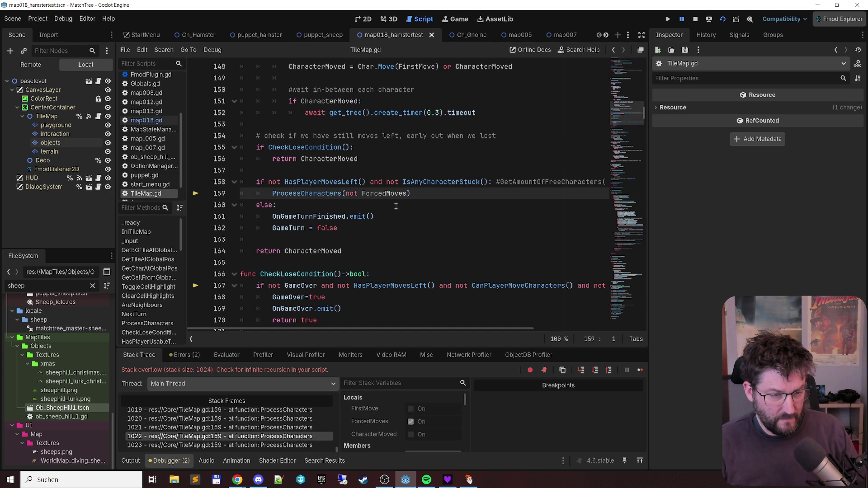
scroll(411, 205, "up", 9)
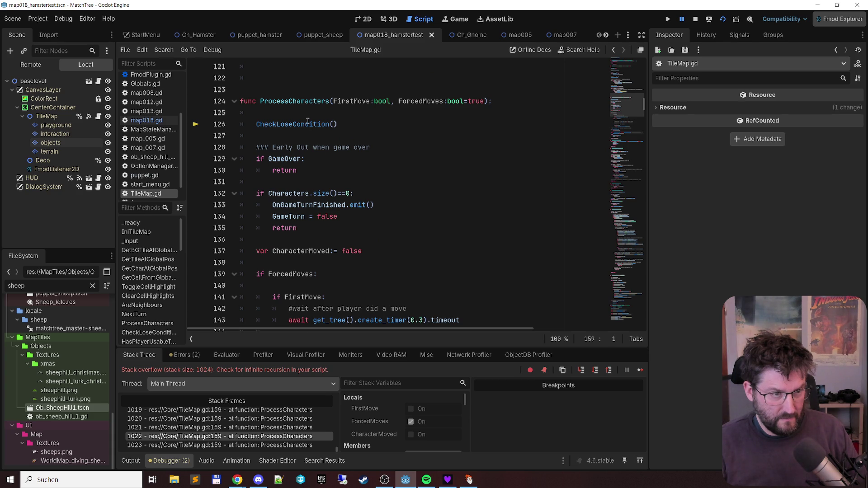
scroll(306, 116, "down", 8)
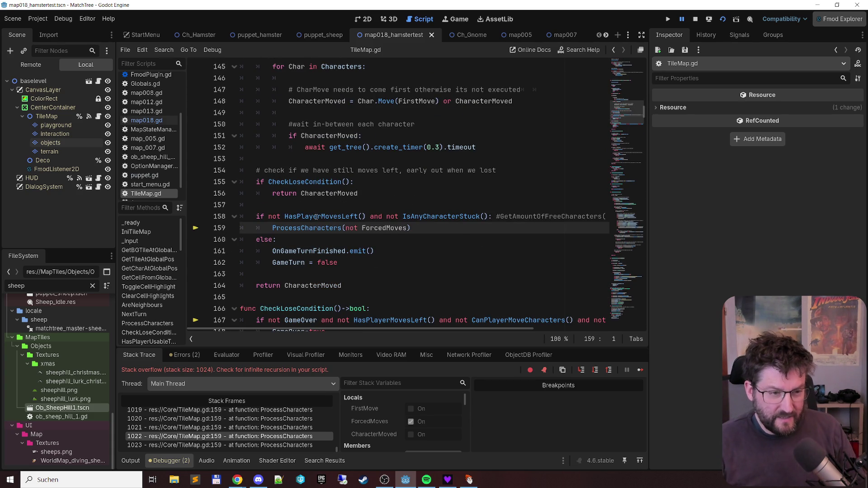
mouse_move(316, 217)
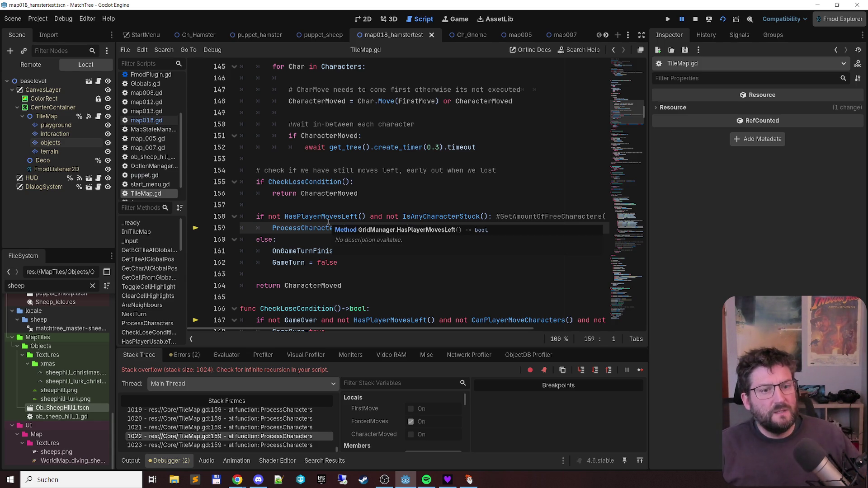
left_click(436, 217, "ctrl")
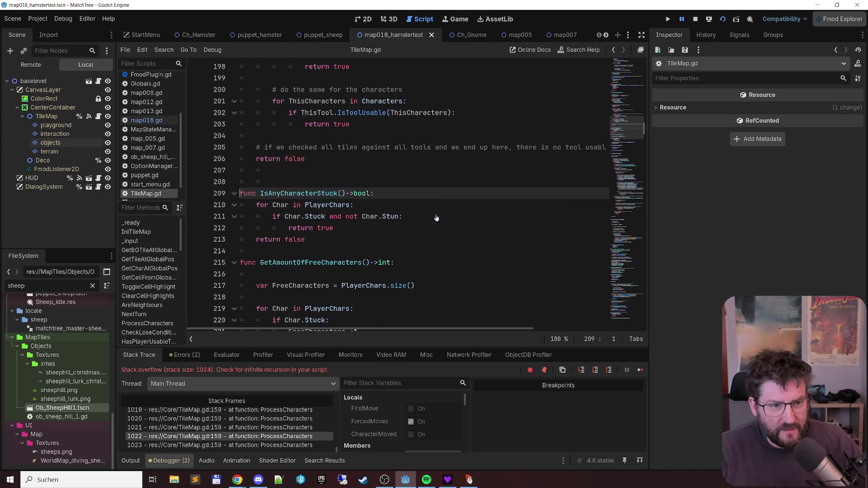
- Delete 'and not Char.Stun' from line 211 so the check uses only Char.Stuck
left_click(340, 217)
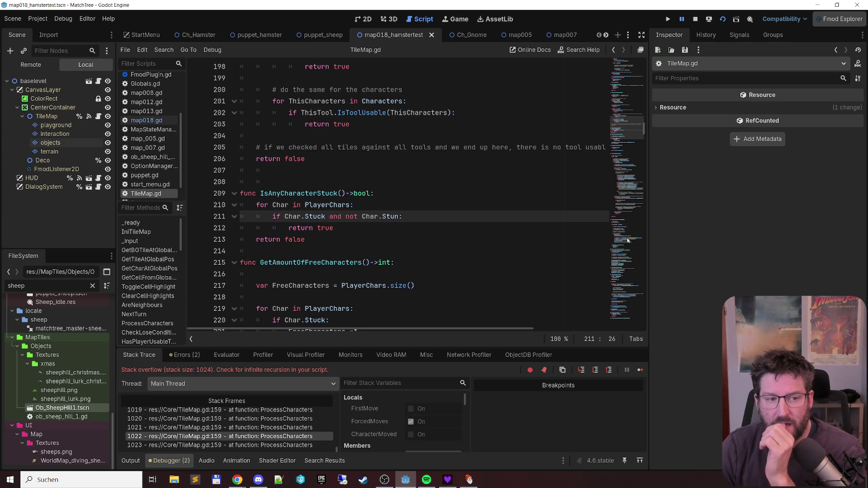
key("ctrl+shift+Right")
key("ctrl+shift+Right")
key("ctrl+shift+Right")
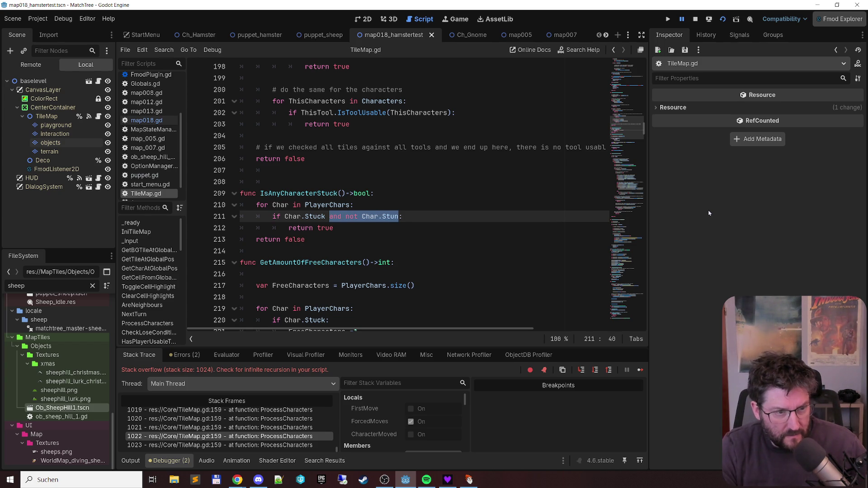
key("BackSpace")
key("BackSpace")
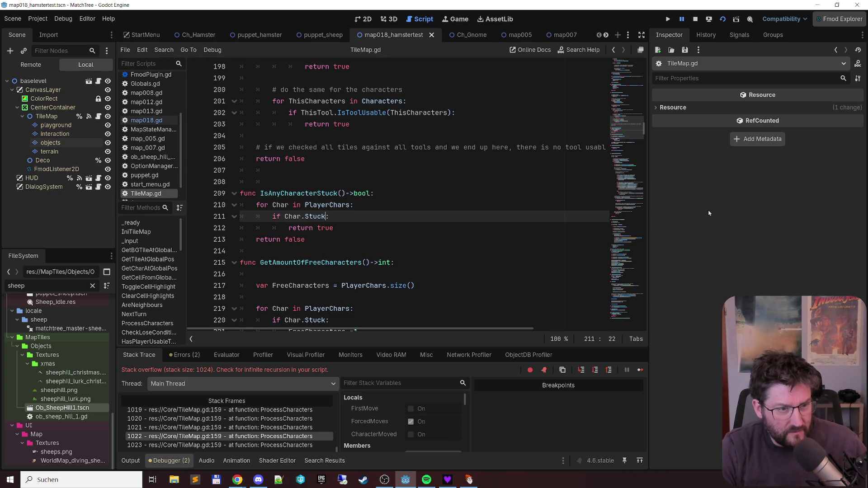
- Search the project with Find in Files for IsAnyCharacterStuck usages
scroll(299, 431, "up", 2)
double_click(296, 194)
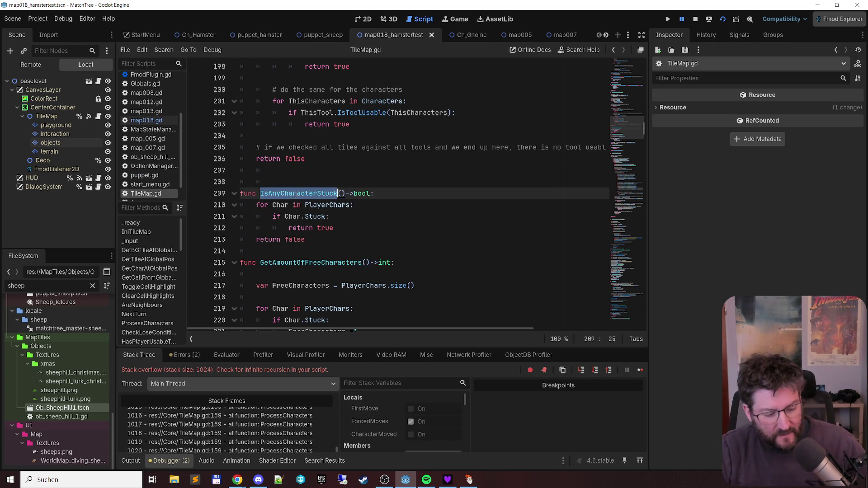
key("ctrl+shift+f")
left_click(435, 288)
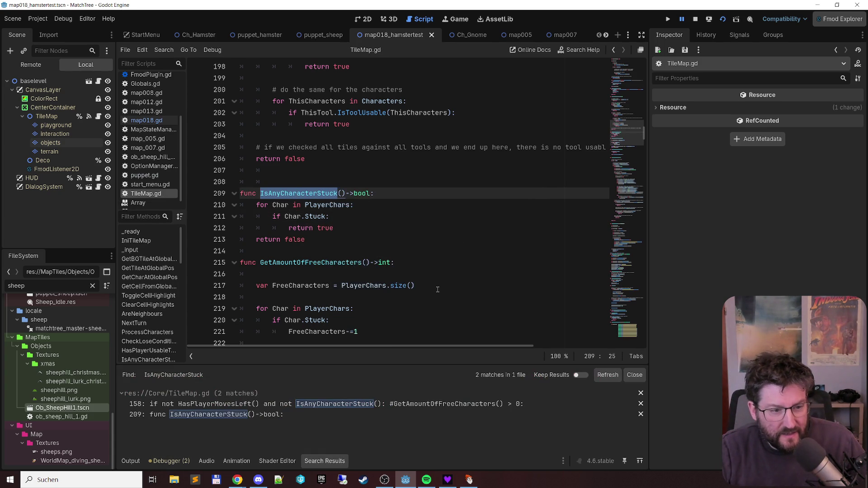
- Go to the IsAnyCharacterStuck call on line 158 from the search results
left_click(370, 404)
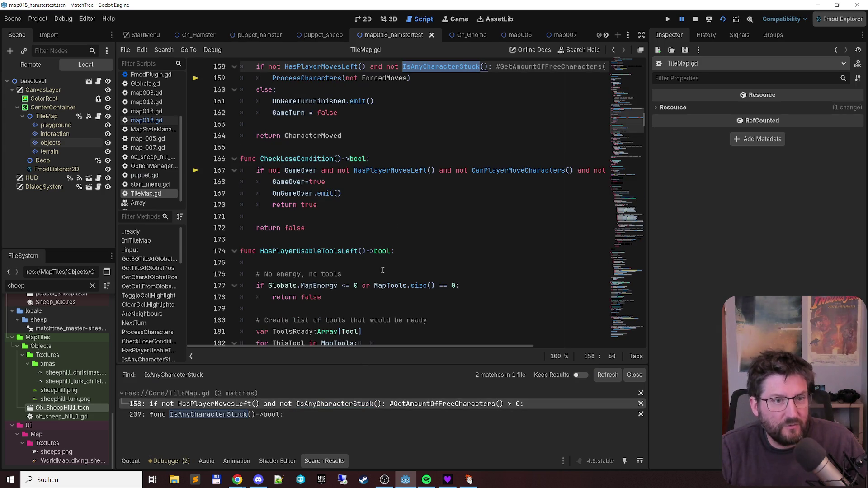
scroll(397, 222, "up", 3)
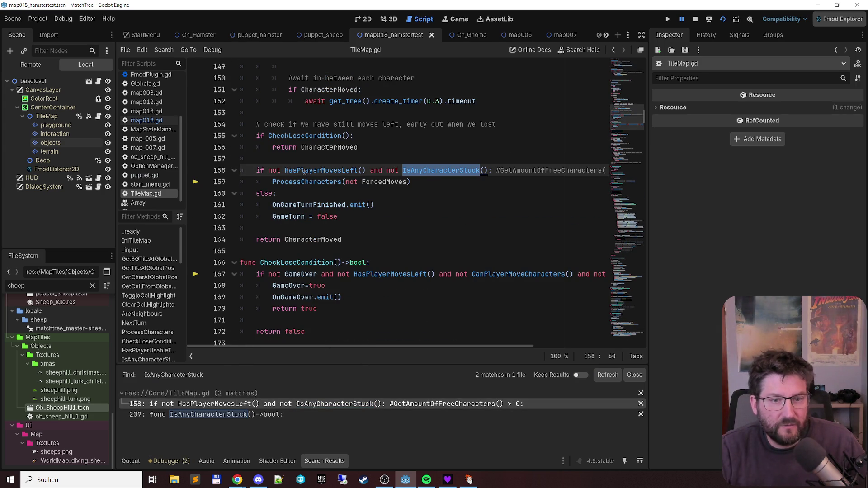
mouse_move(414, 346)
left_mouse_down()
mouse_move(491, 345)
mouse_move(413, 346)
left_mouse_up()
- Read through the HasPlayerMovesLeft definition, then run MatchTree with F5
left_click(335, 174, "ctrl")
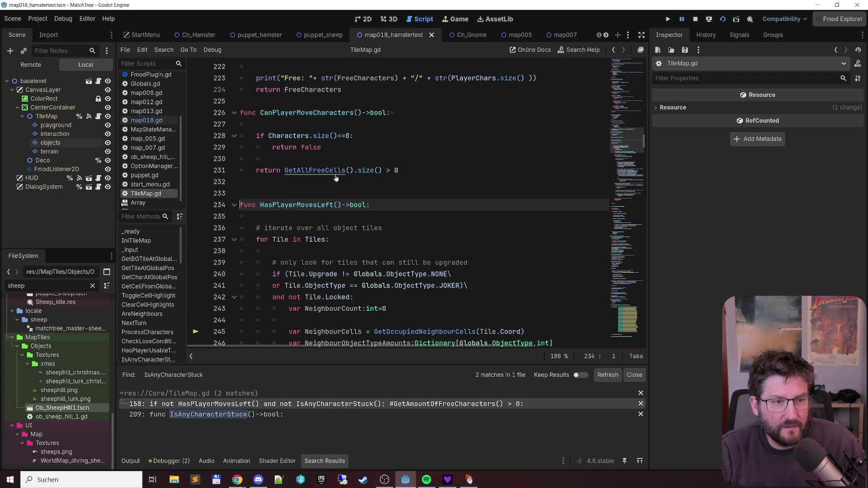
scroll(471, 179, "down", 13)
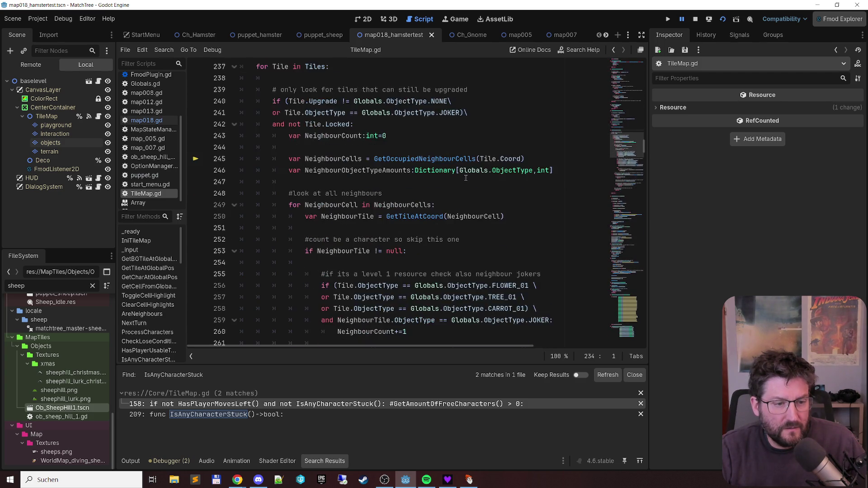
scroll(460, 178, "down", 7)
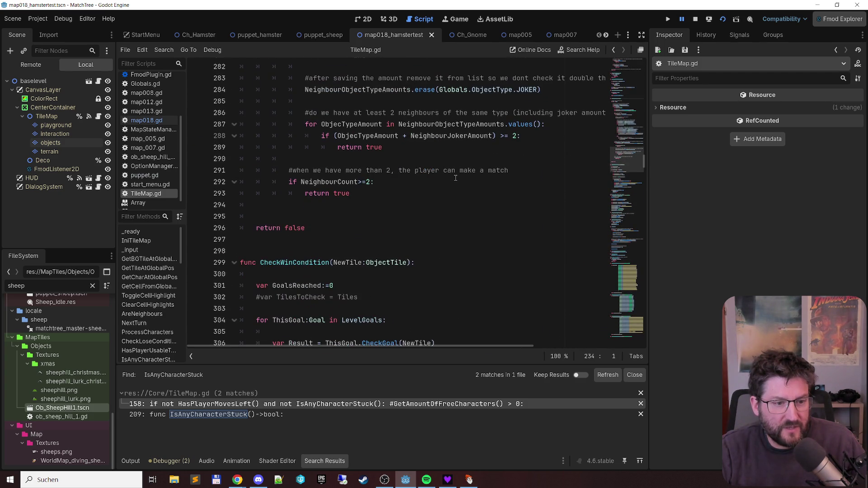
scroll(454, 172, "up", 15)
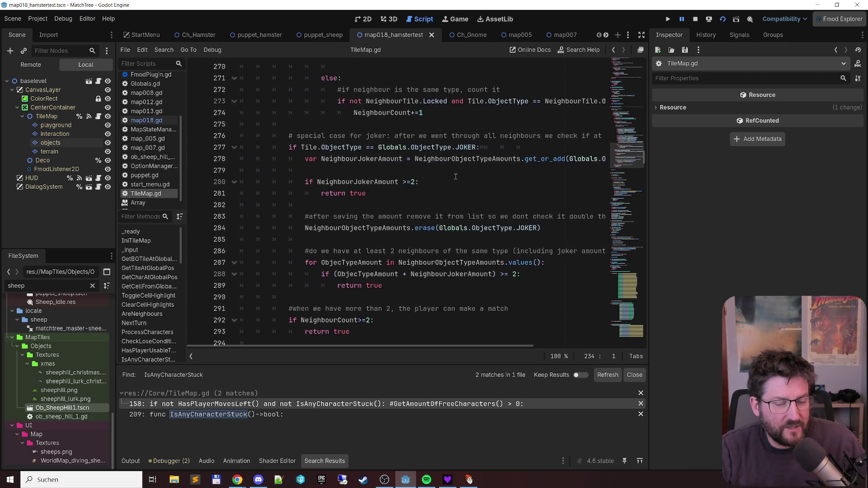
scroll(451, 159, "up", 4)
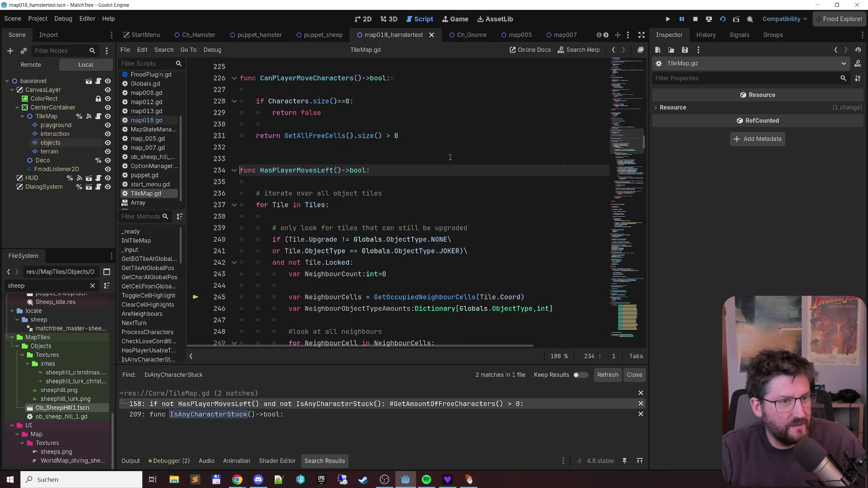
scroll(450, 158, "up", 5)
scroll(450, 157, "up", 3)
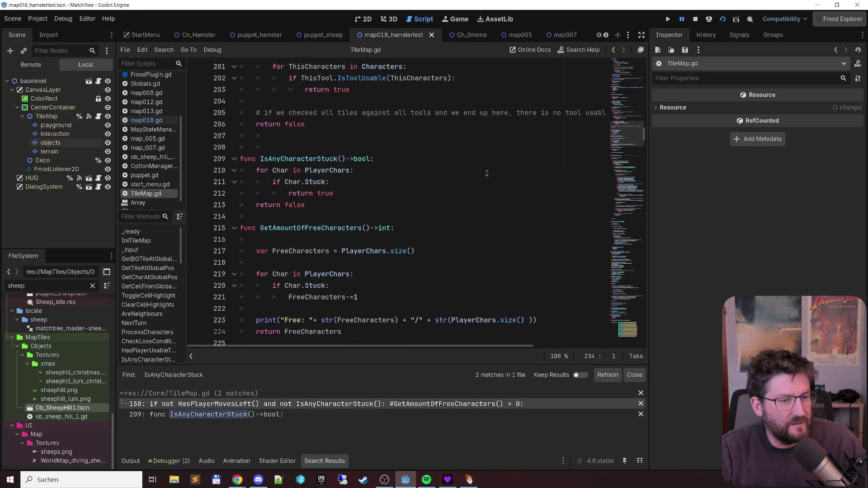
scroll(480, 165, "up", 2)
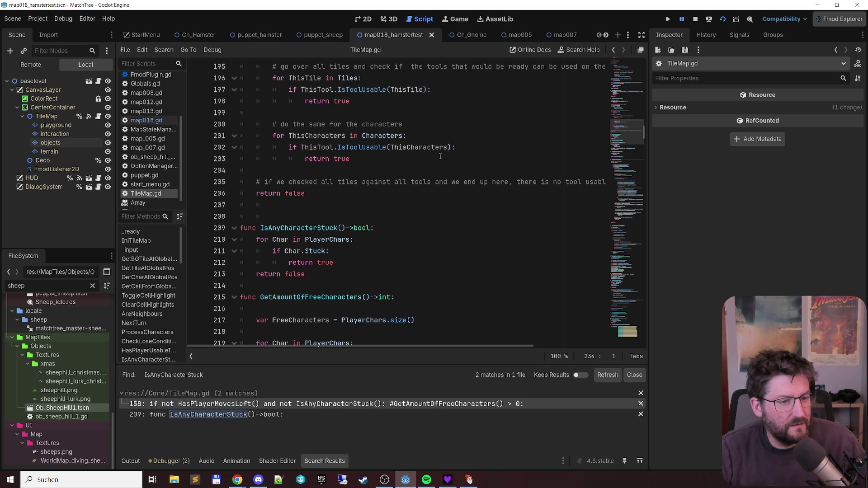
mouse_move(429, 154)
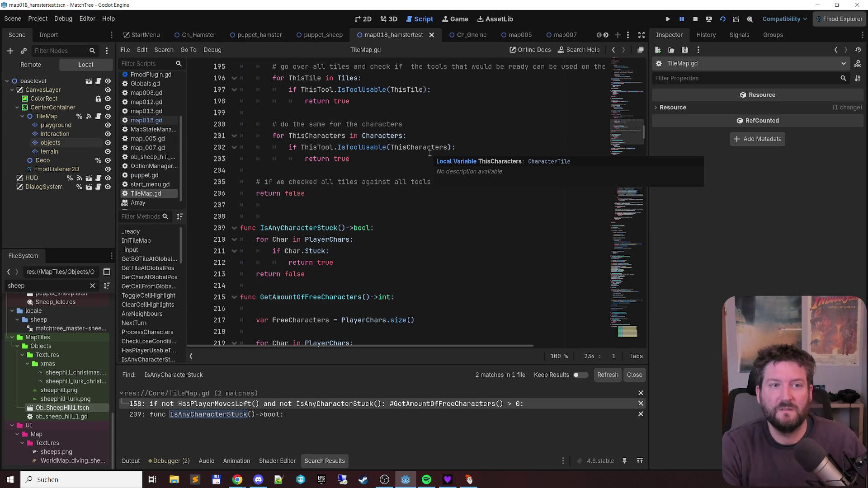
key("F5")
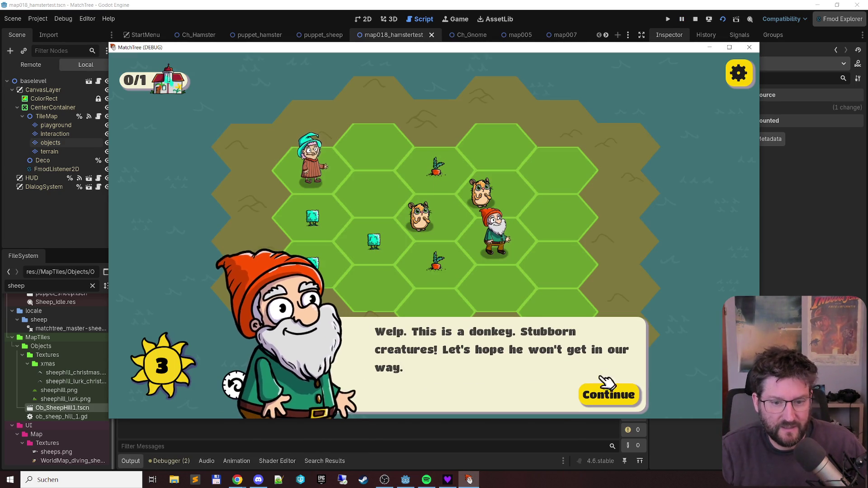
- Dismiss the gnome's tutorial, merge the highlighted trees, and move the gnome to the upper-right tile
left_click(619, 398)
left_click(424, 251)
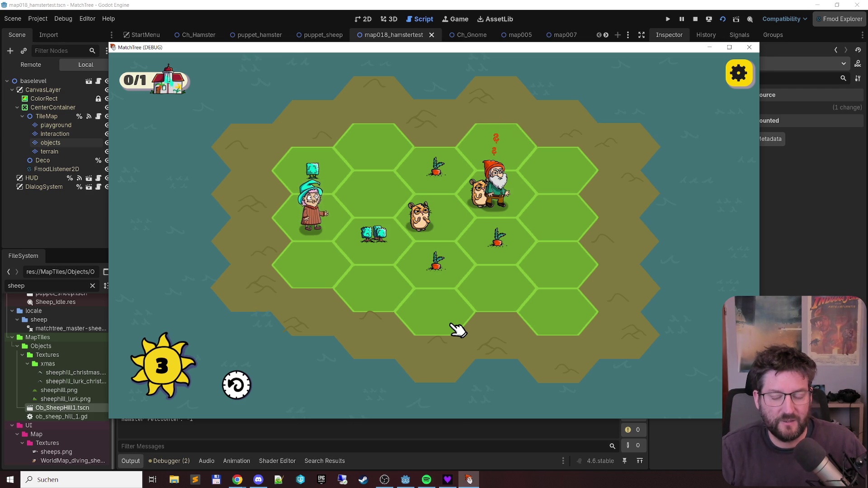
left_click(500, 197)
left_click(557, 183)
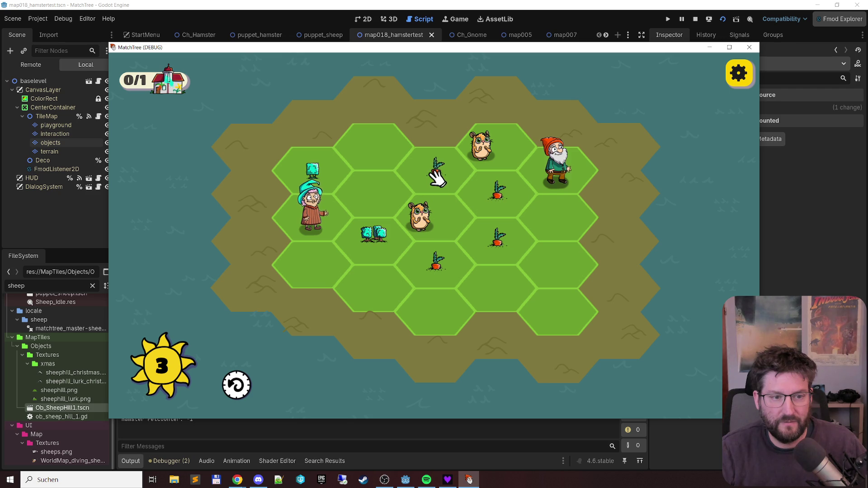
- Chain carrots and left trees into merges and move the gnome onto the carrot tile
left_click_drag(435, 172, 447, 292)
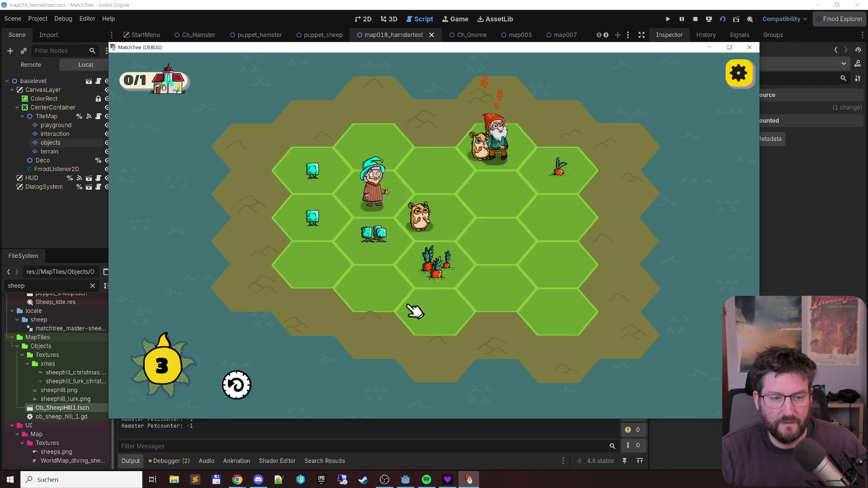
left_click_drag(515, 156, 449, 175)
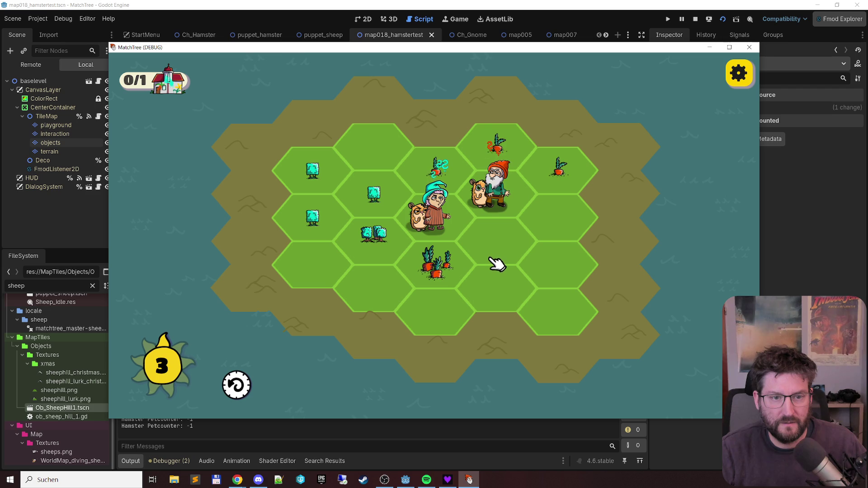
mouse_move(315, 172)
left_mouse_down()
mouse_move(333, 217)
mouse_move(366, 208)
left_mouse_up()
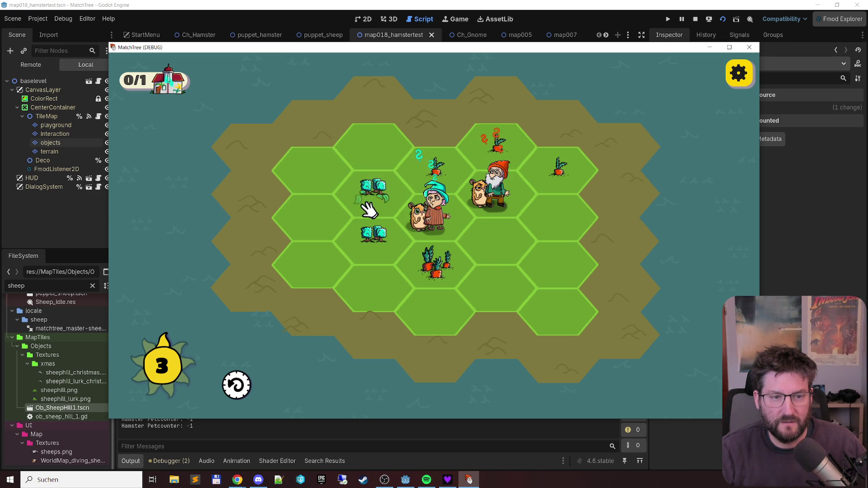
mouse_move(449, 170)
left_mouse_down()
mouse_move(562, 167)
mouse_move(566, 174)
left_mouse_up()
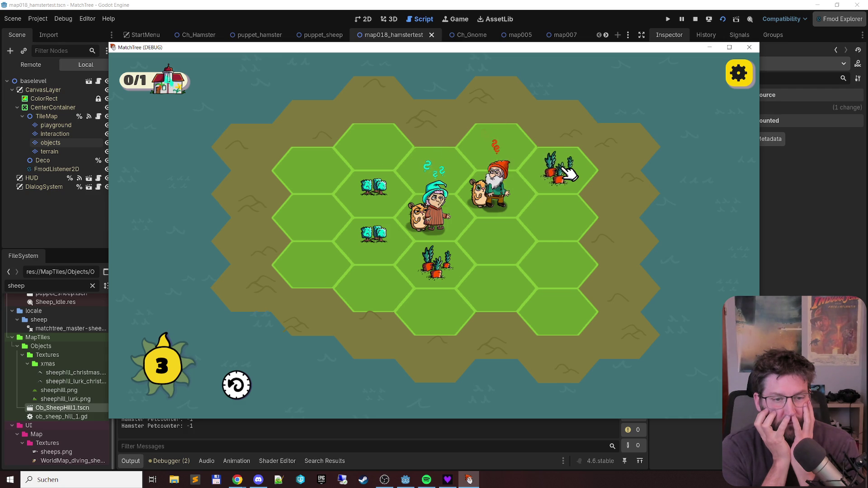
left_click(569, 173)
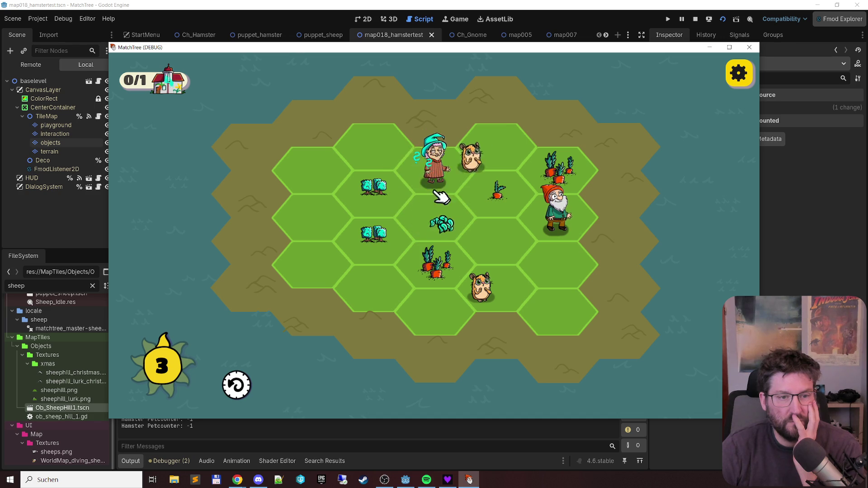
- Move the gnome to another hex, then close the MatchTree (DEBUG) window
left_click(494, 230)
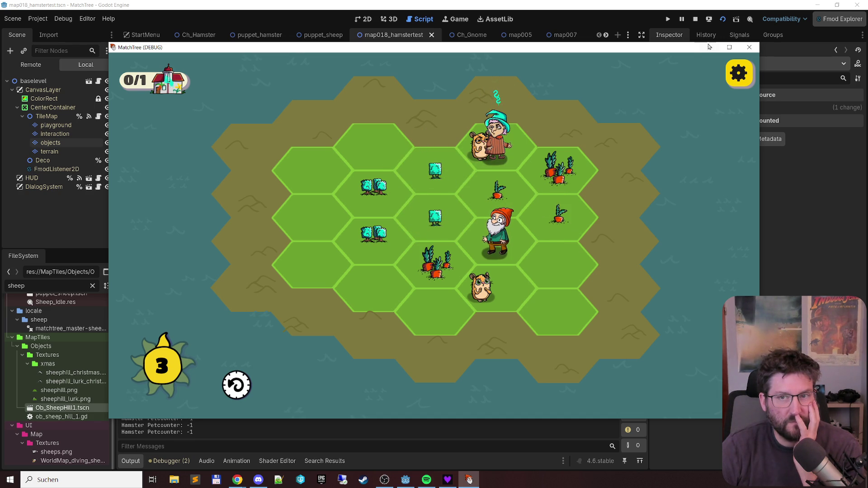
left_click(748, 48)
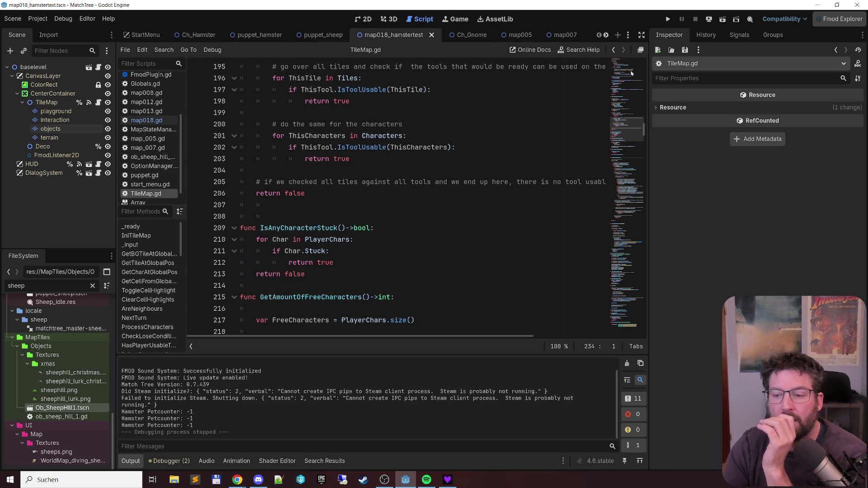
- Look over the code around HasPlayerMovesLeft and jump to the CanPlayerMoveCharacters definition
scroll(518, 145, "up", 4)
scroll(498, 162, "down", 4)
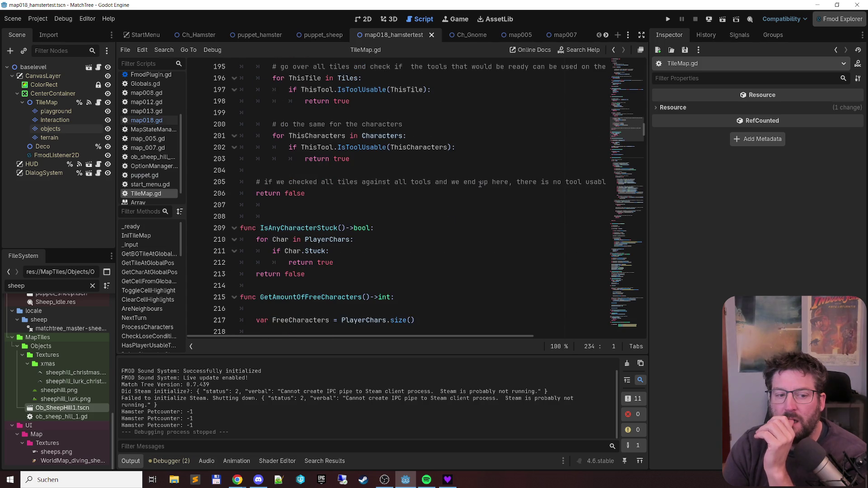
scroll(480, 184, "down", 3)
scroll(480, 182, "up", 13)
scroll(479, 182, "up", 3)
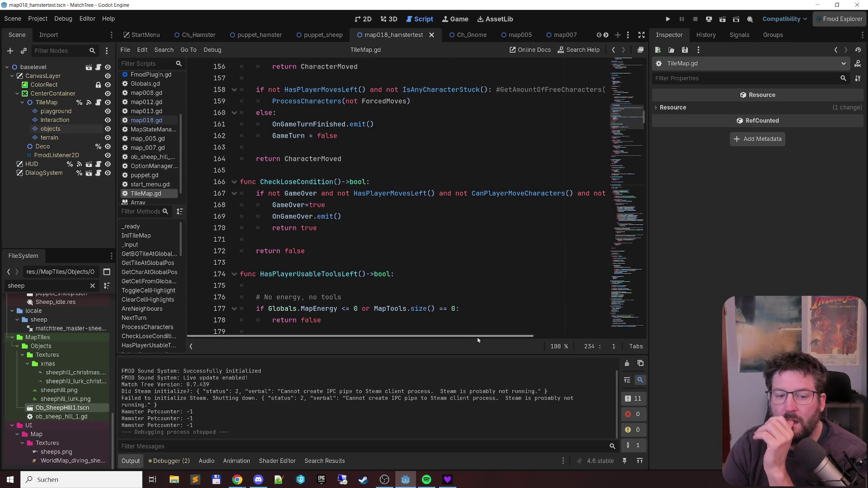
mouse_move(475, 338)
left_mouse_down()
mouse_move(533, 339)
mouse_move(444, 337)
left_mouse_up()
left_click(526, 193, "ctrl")
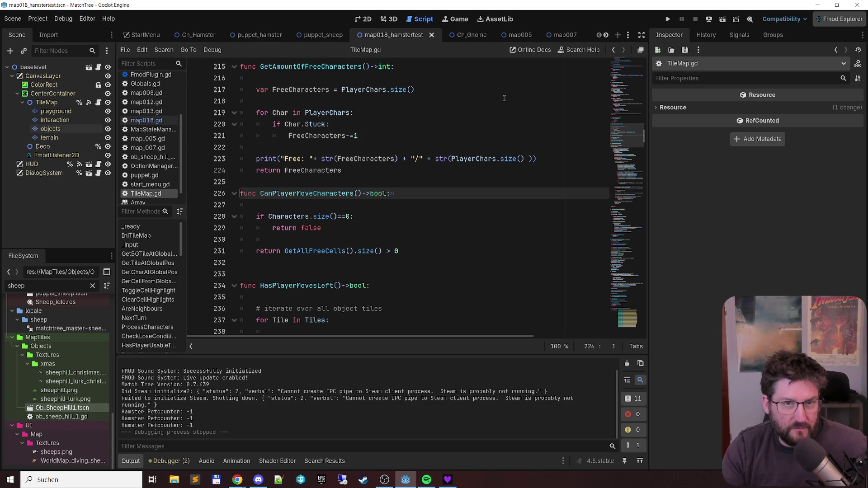
- Revisit HasPlayerMovesLeft via line 167, then return to CheckLoseCondition and the turn code above
left_click(613, 49)
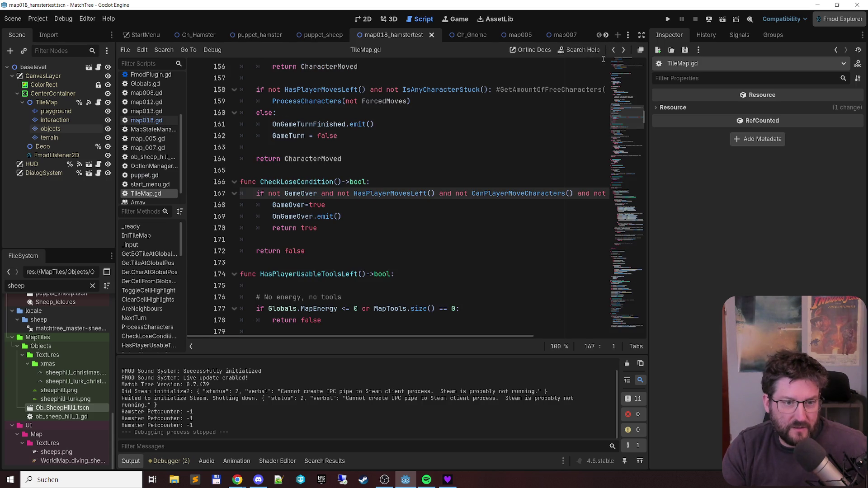
left_click(389, 194, "ctrl")
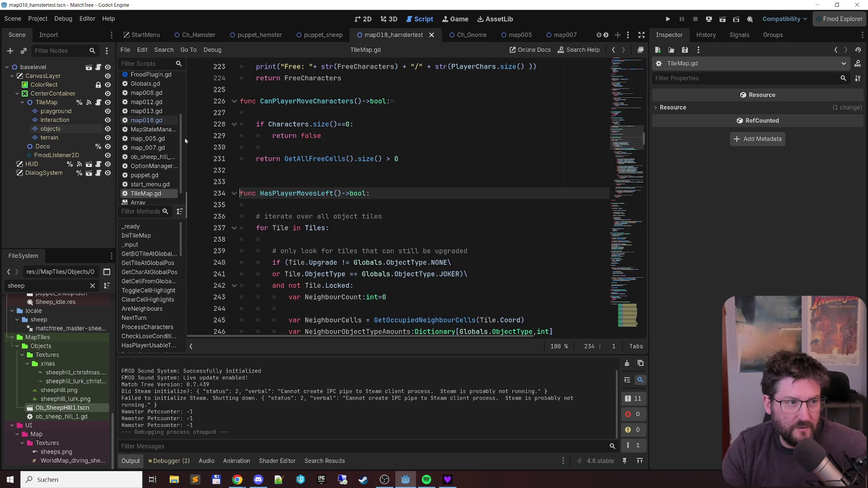
scroll(384, 171, "up", 4)
scroll(386, 170, "down", 3)
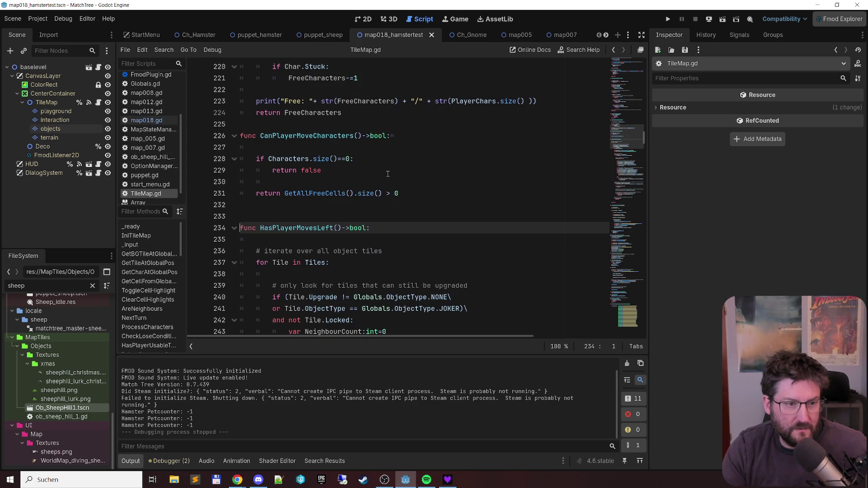
left_click(614, 51)
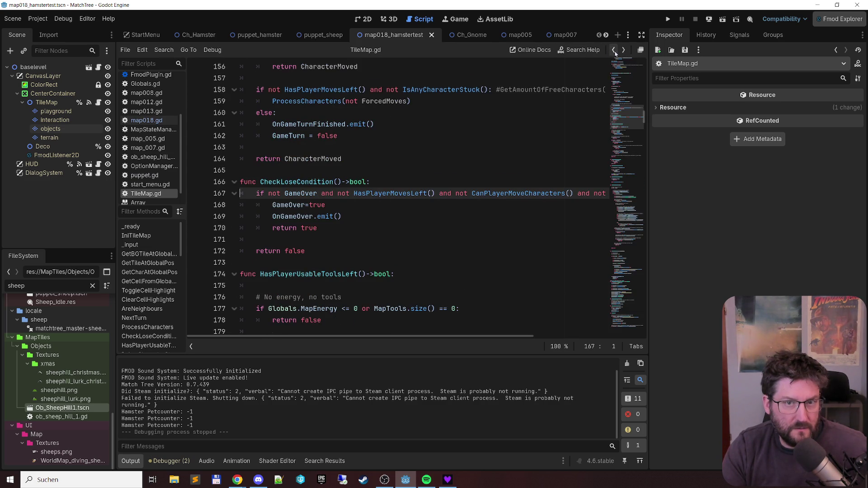
scroll(422, 178, "up", 3)
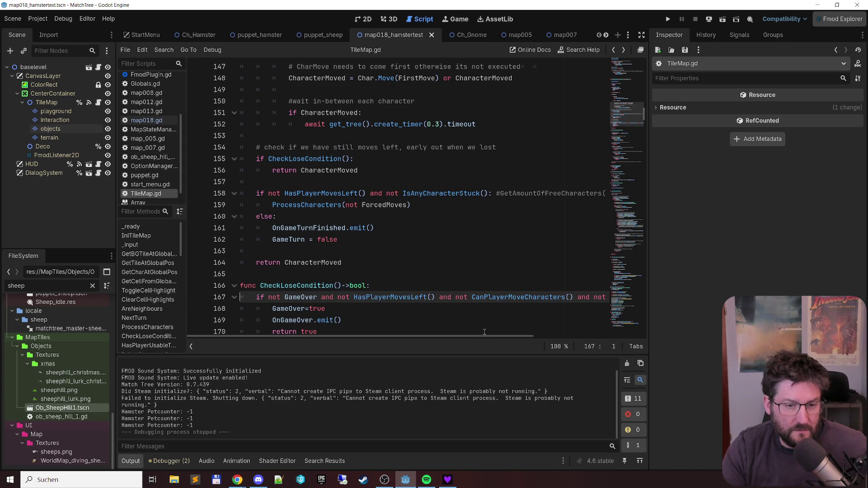
left_click_drag(484, 336, 496, 334)
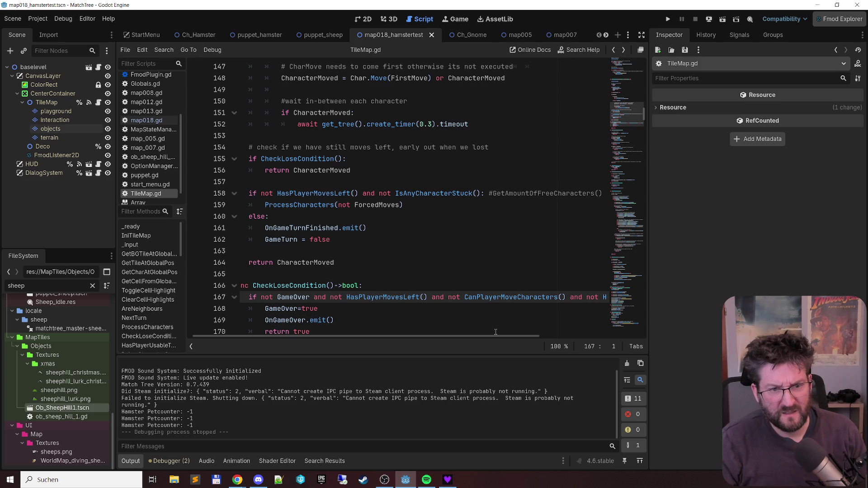
left_click(505, 193)
- Delete the trailing GetAmountOfFreeCharacters comment from line 158
key("ctrl+Left")
key("ctrl+Left")
key("ctrl+Left")
key("ctrl+Right")
key("ctrl+Right")
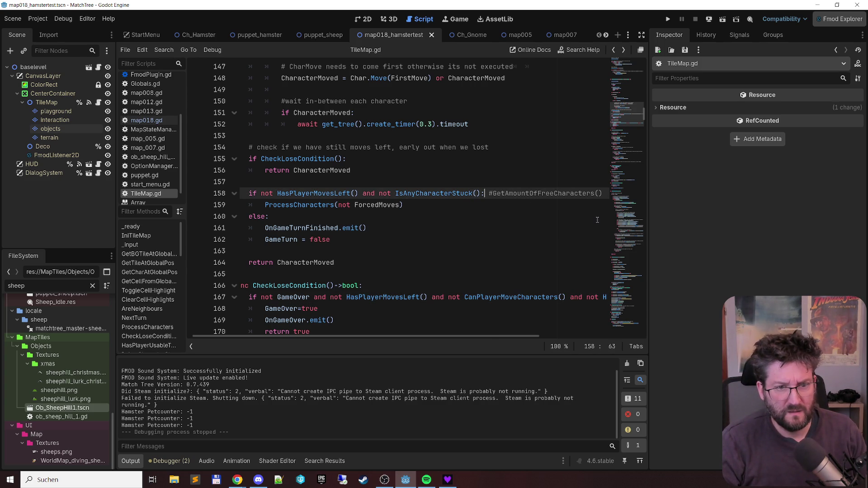
key("shift+End")
key("Delete")
key("Left")
key("Left")
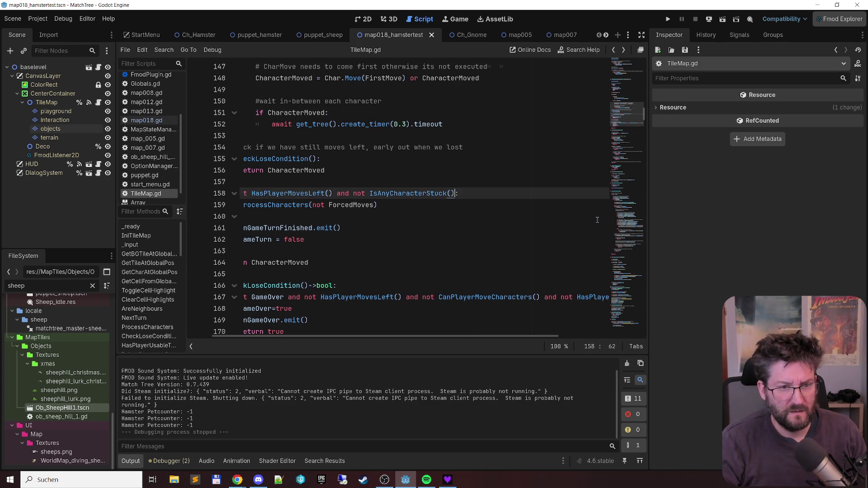
- Append 'and not AreAllCharactersStunned()' to the condition, then go to IsAnyCharacterStuck's definition
type("and ")
type("not ArAll")
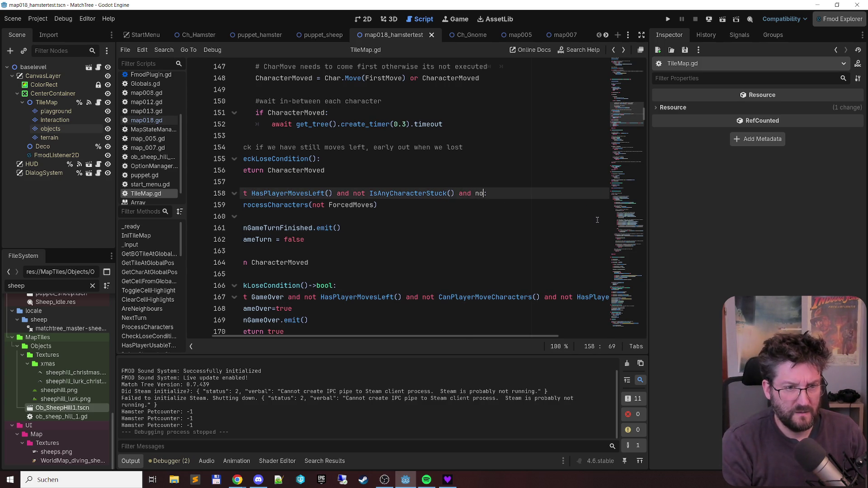
type("Character")
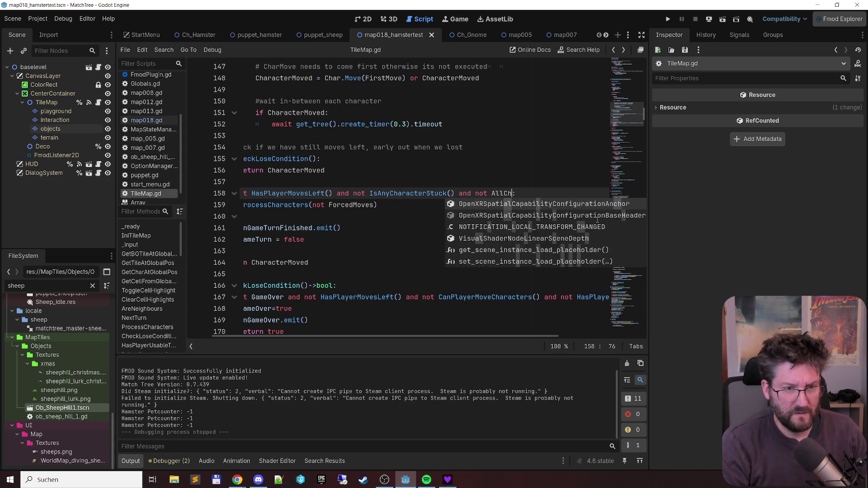
type("s")
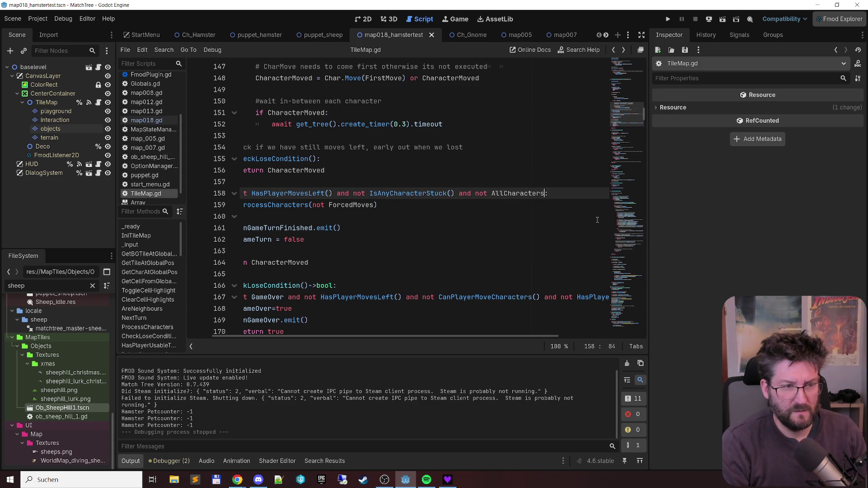
key("ctrl+Left")
type("Are")
key("End")
type("Stunned")
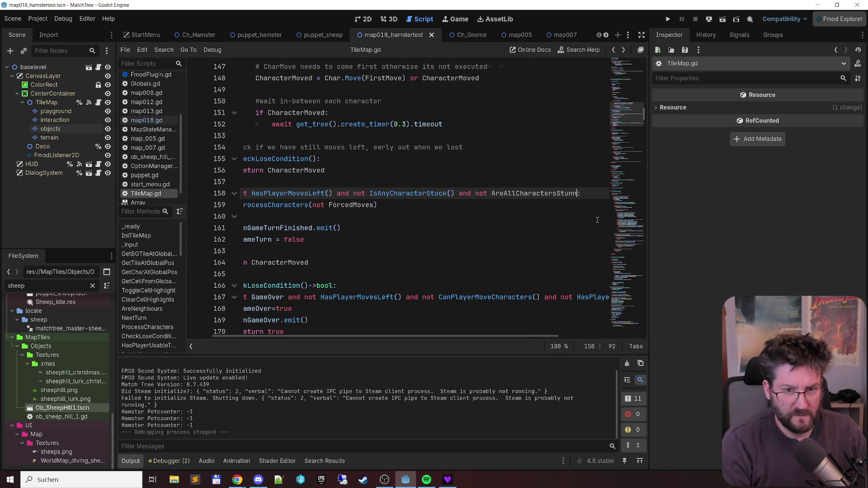
type("()")
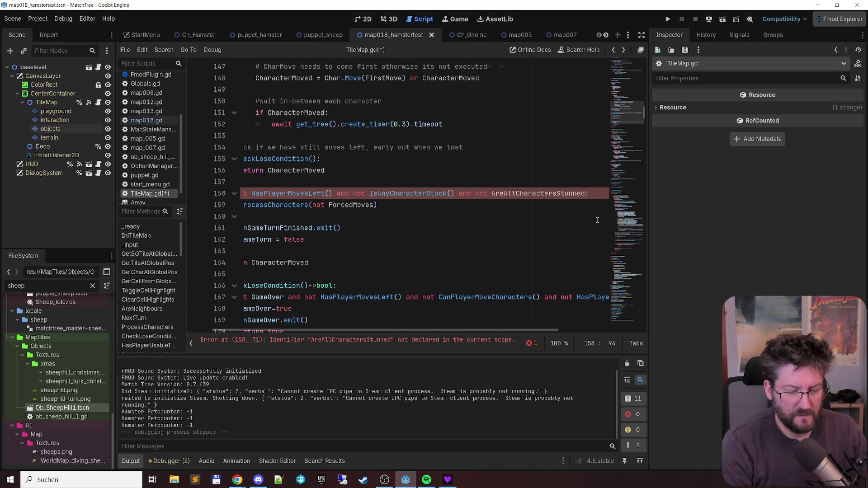
key("ctrl+shift+Left")
key("ctrl+shift+Left")
key("ctrl+shift+Left")
key("ctrl+shift+Right")
key("shift+Right")
key("ctrl+c")
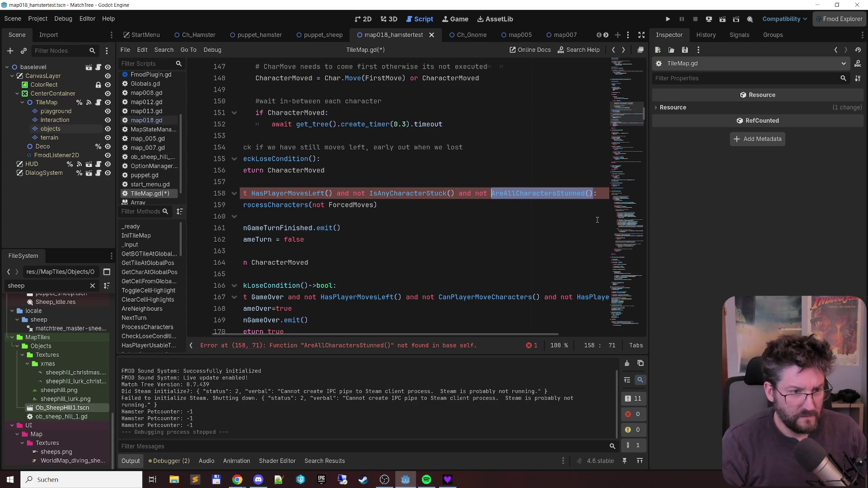
key("Home")
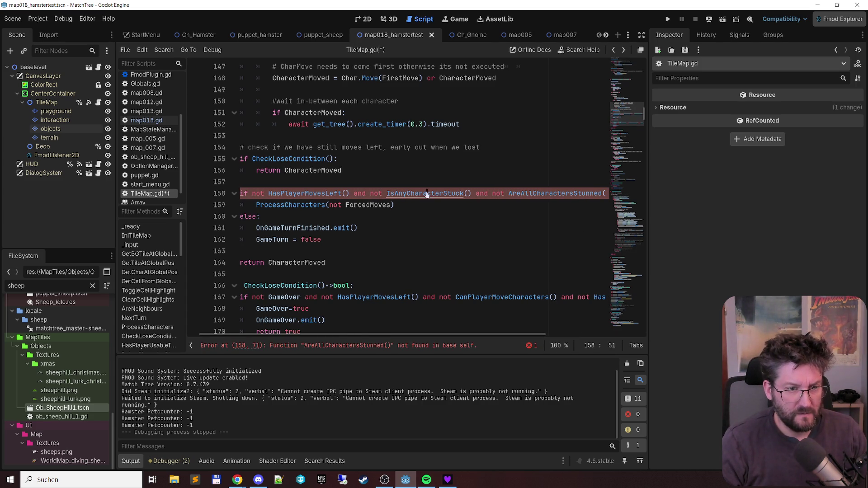
left_click(424, 194, "ctrl")
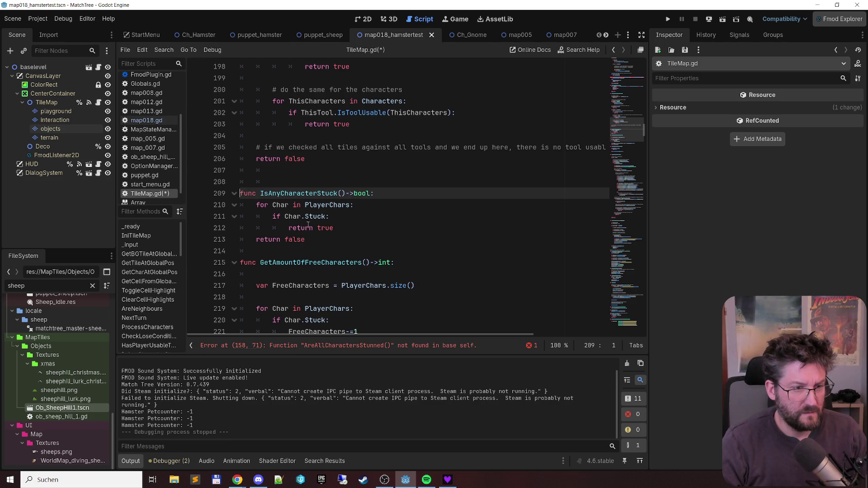
- Add a new 'func AreAllCharactersStunned() -> bool:' below IsAnyCharacterStuck
left_click(397, 251)
key("BackSpace")
key("BackSpace")
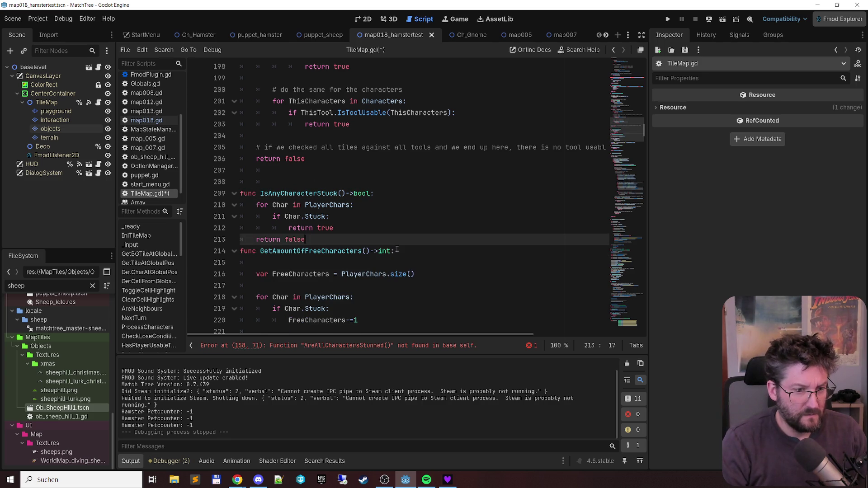
key("Return")
key("Return")
key("BackSpace")
type("func")
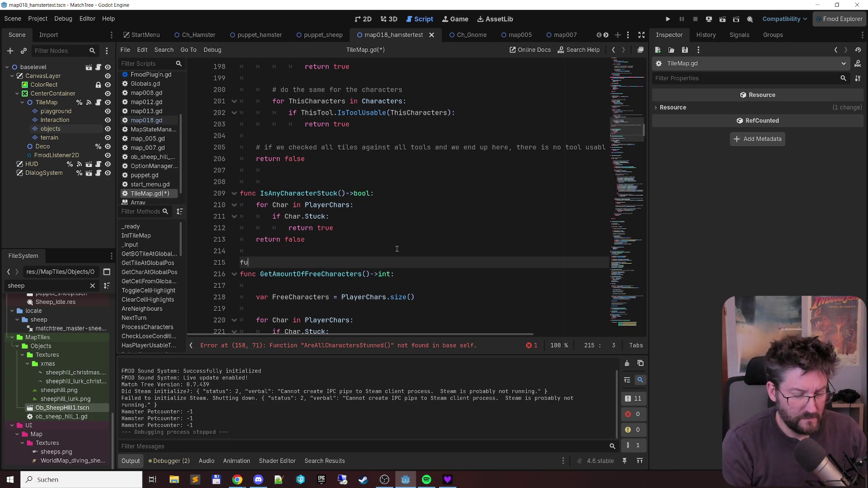
key("ctrl+v")
type("->bool:")
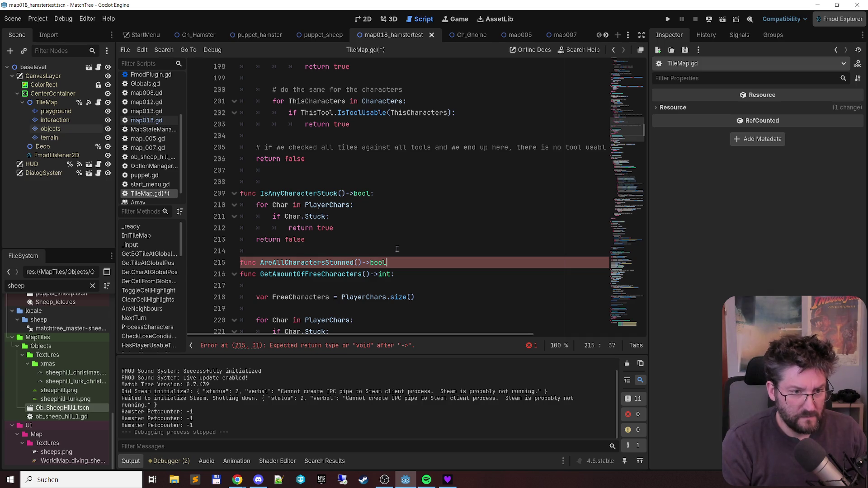
key("Return")
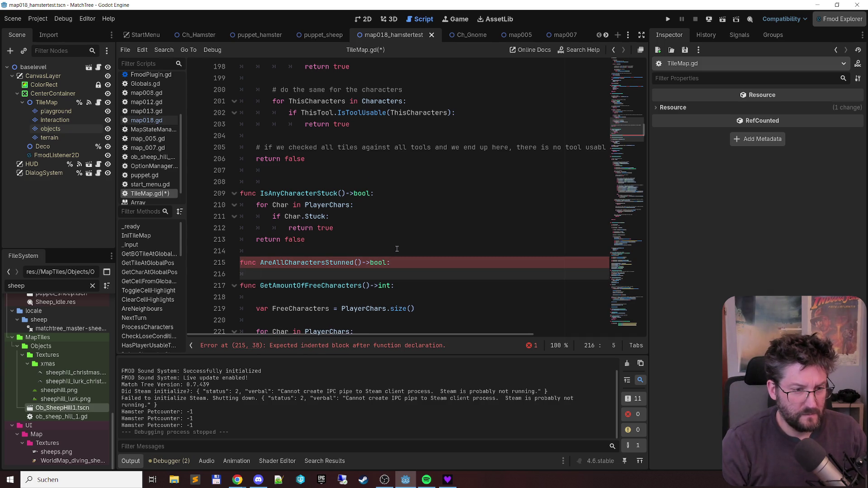
- Declare the CharactersStunned counter variable and begin a return statement below it
type("var")
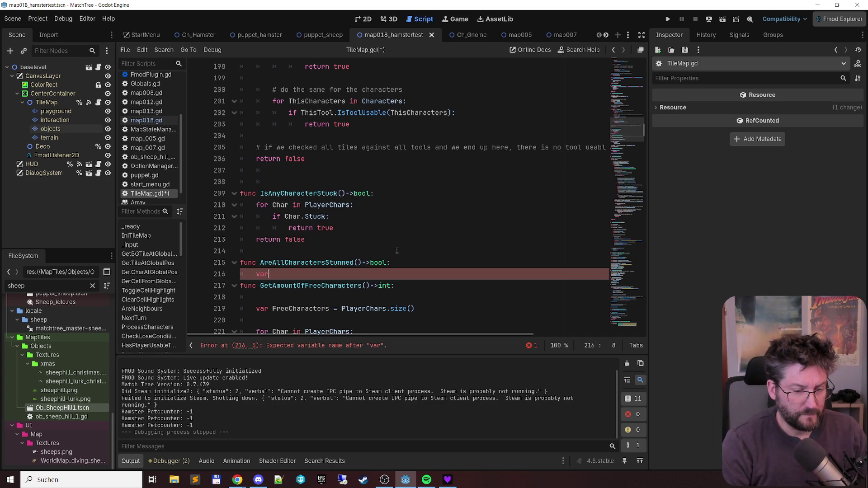
key("Return")
key("Up")
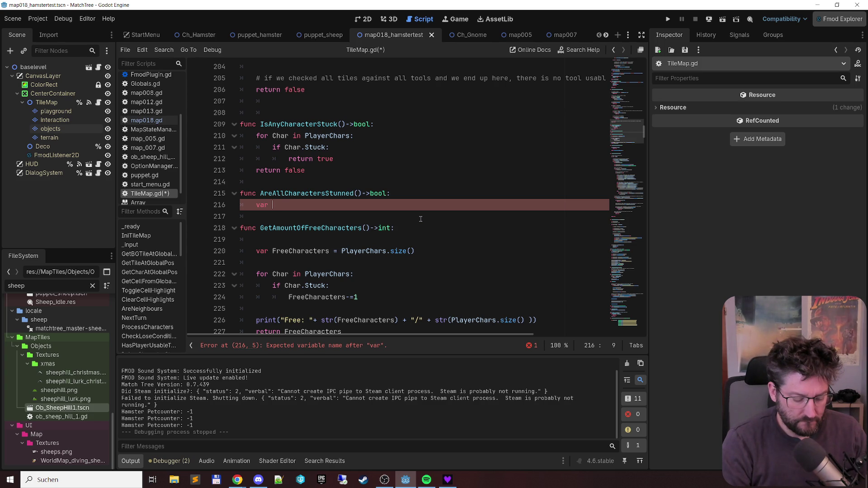
type("CharactersStunned:=0")
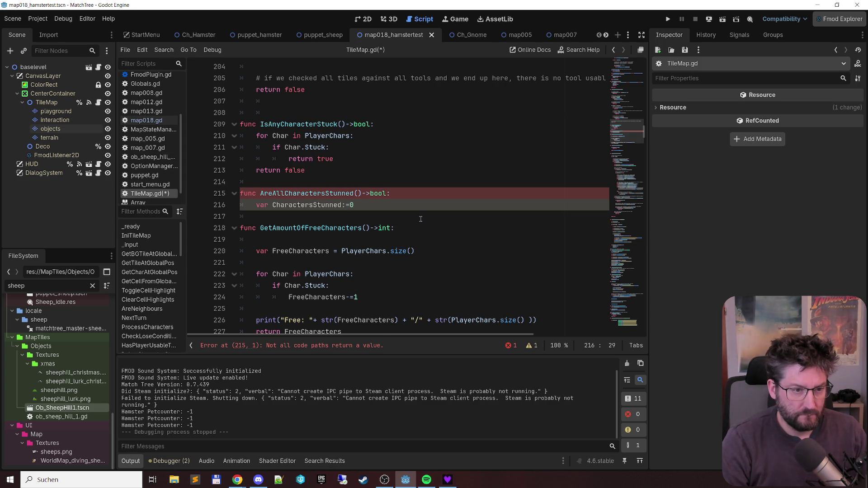
key("Return")
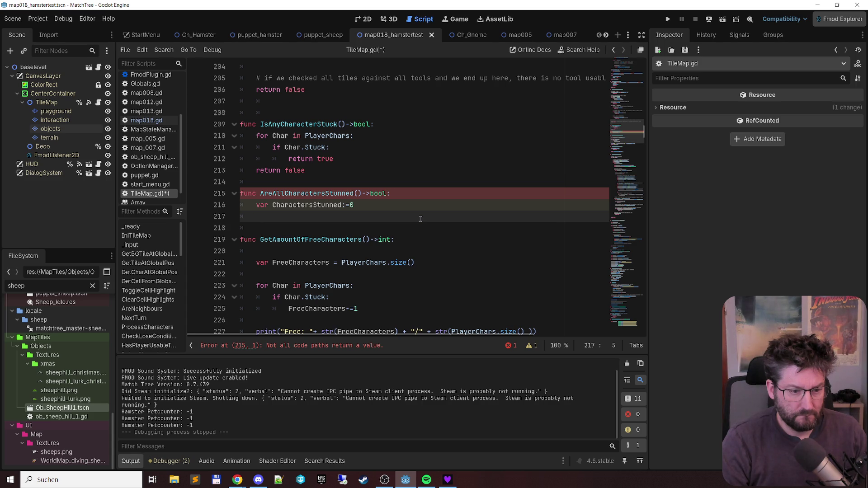
key("Return")
type("return")
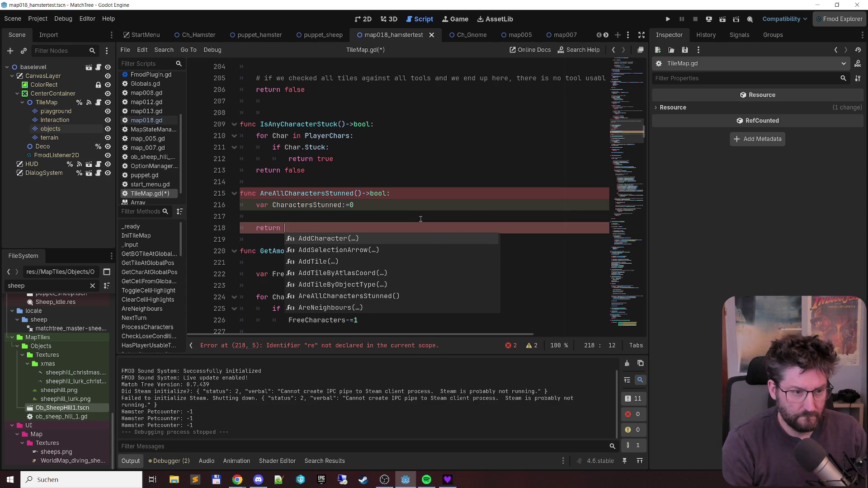
- Complete the return as 'CharactersStunned == PlayerChars.size()'
key("Up")
key("Escape")
key("Up")
key("Down")
key("Up")
key("Up")
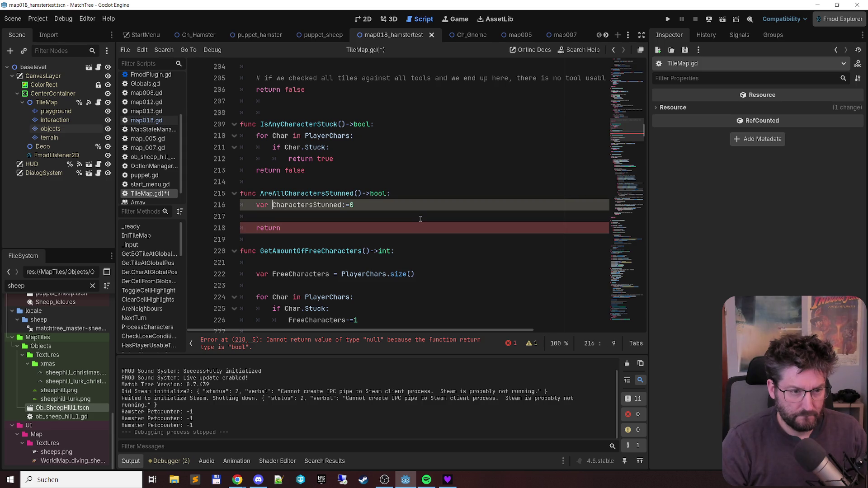
key("ctrl+shift+Right")
key("ctrl+c")
key("Down")
key("Down")
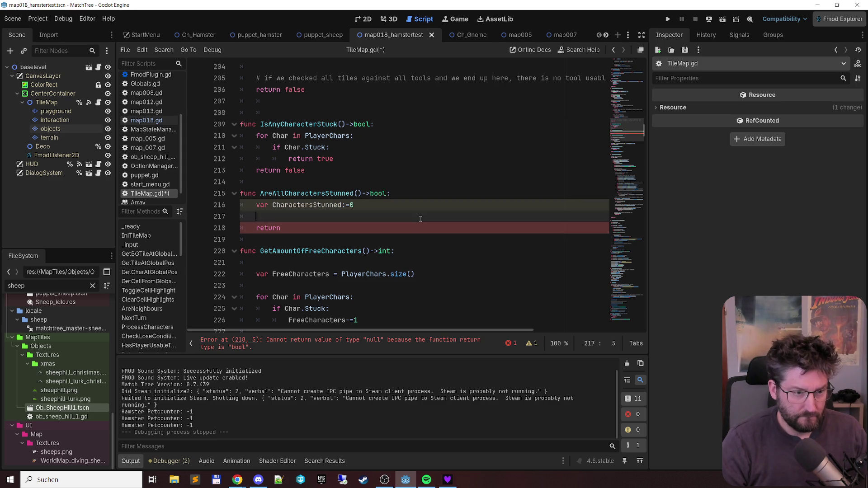
key("ctrl+v")
type("== ")
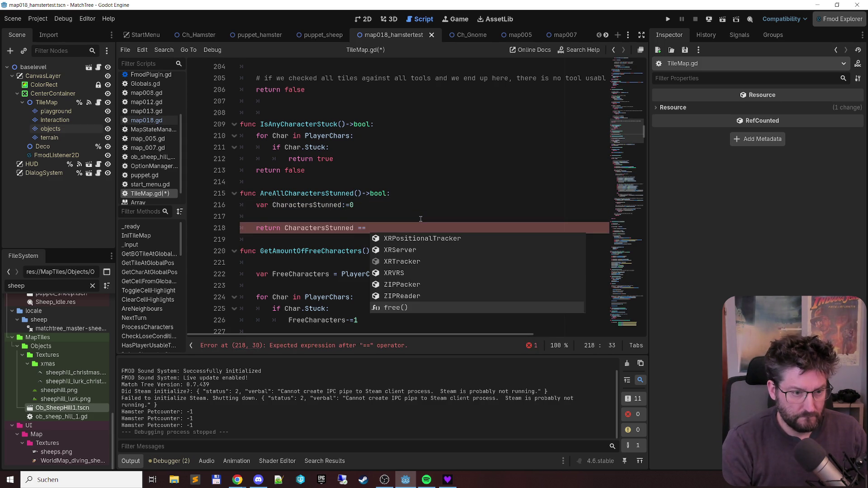
type("PlayerChars.")
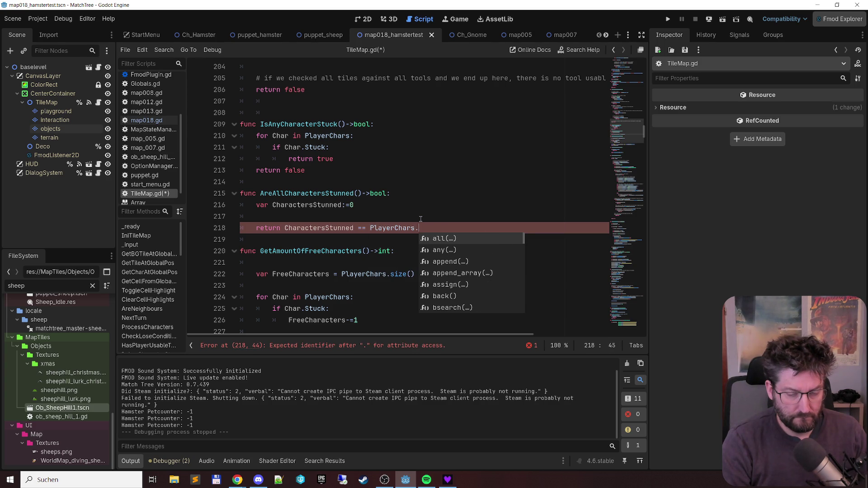
type("c")
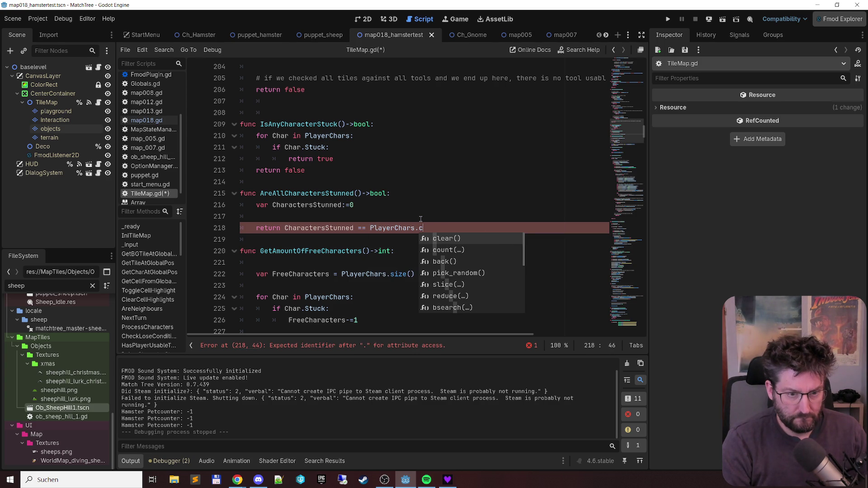
key("BackSpace")
type("s")
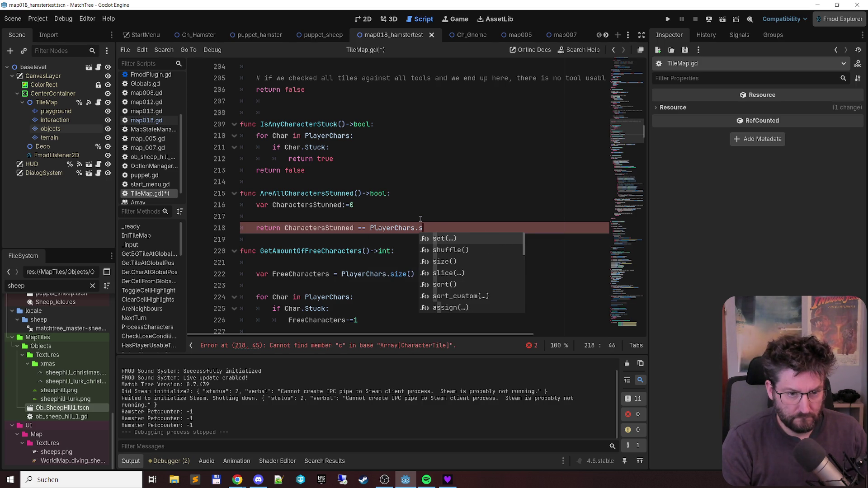
key("Down")
key("Down")
key("Return")
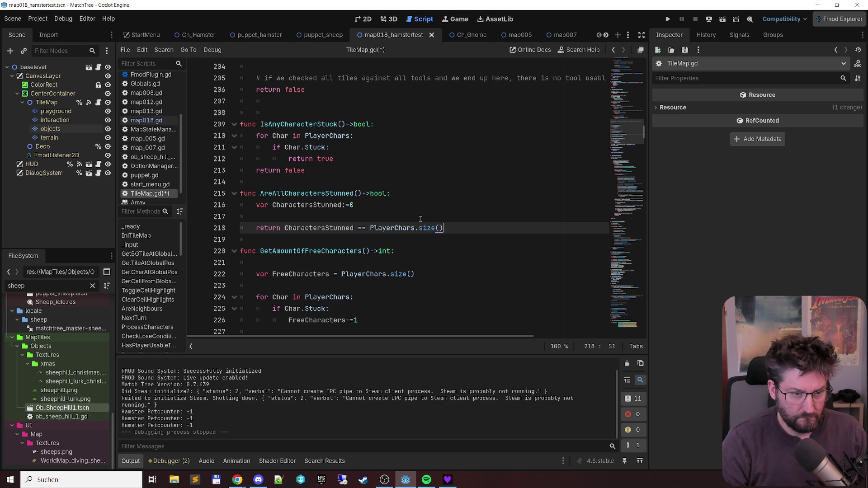
- Locate the FreeCharacters loop in GetAmountOfFreeCharacters and select its lines
key("Up")
key("Up")
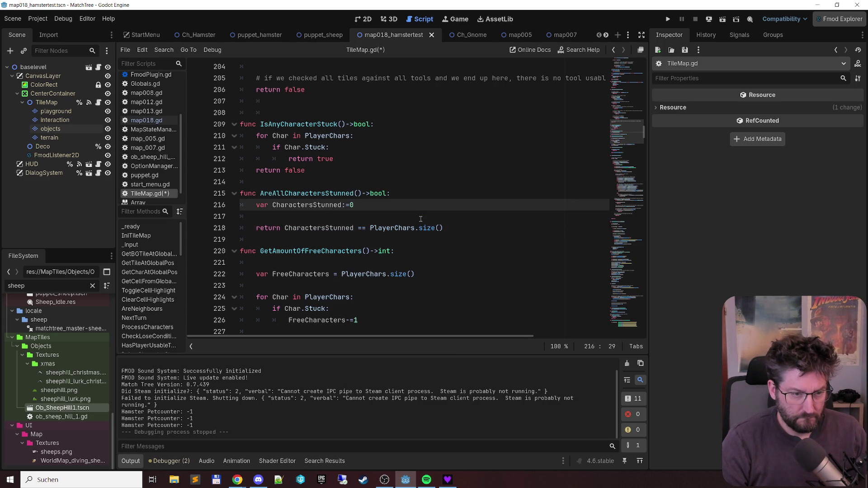
key("Down")
key("Down")
key("Down")
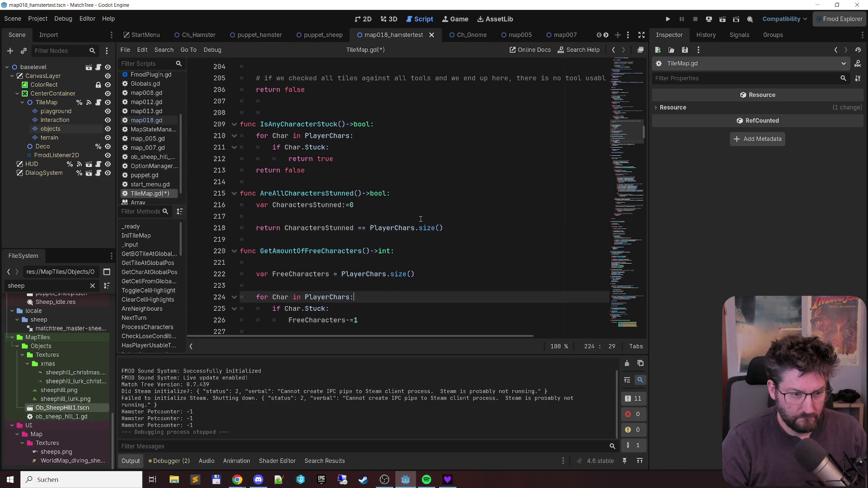
key("Up")
key("shift+Down")
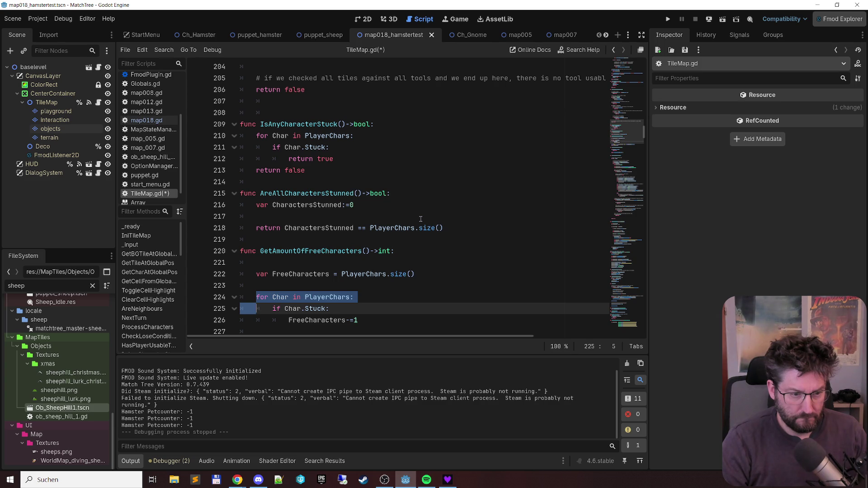
scroll(421, 219, "down", 2)
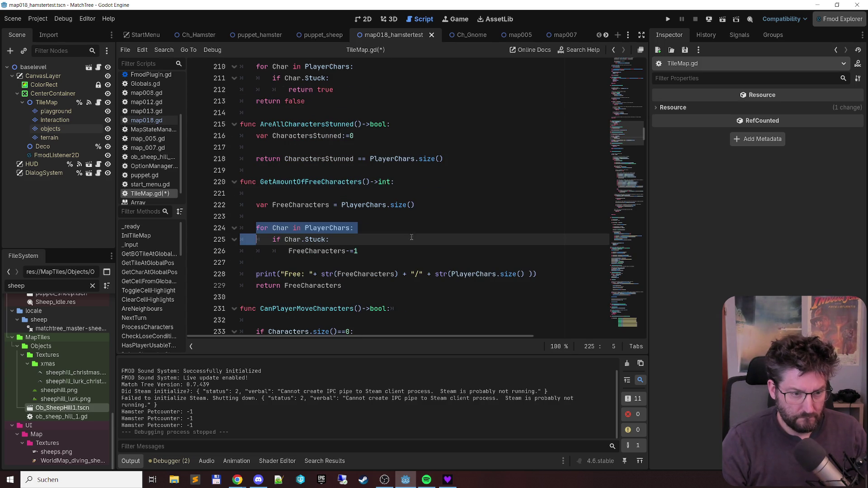
key("Up")
key("Up")
key("Up")
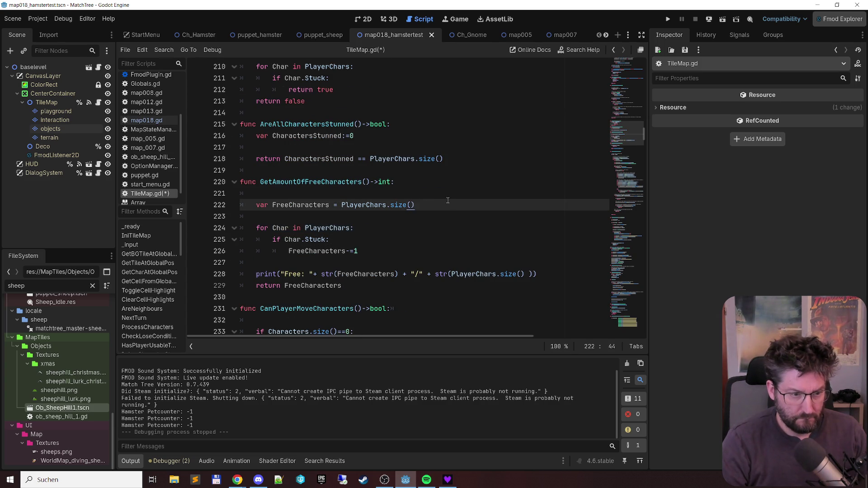
key("shift+Down")
key("shift+Down")
key("shift+Down")
key("shift+Down")
key("shift+Down")
key("shift+End")
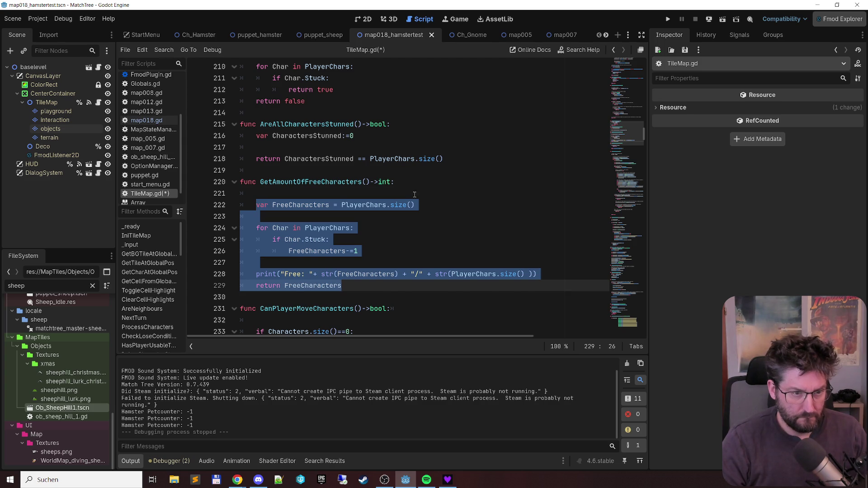
- Copy the for loop with its 'if Char.Stuck:' check into AreAllCharactersStunned
left_click(432, 182)
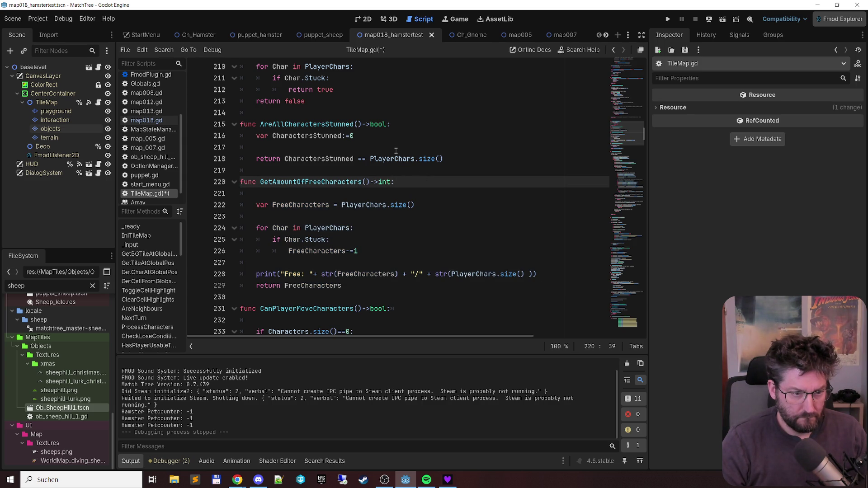
left_click(351, 228)
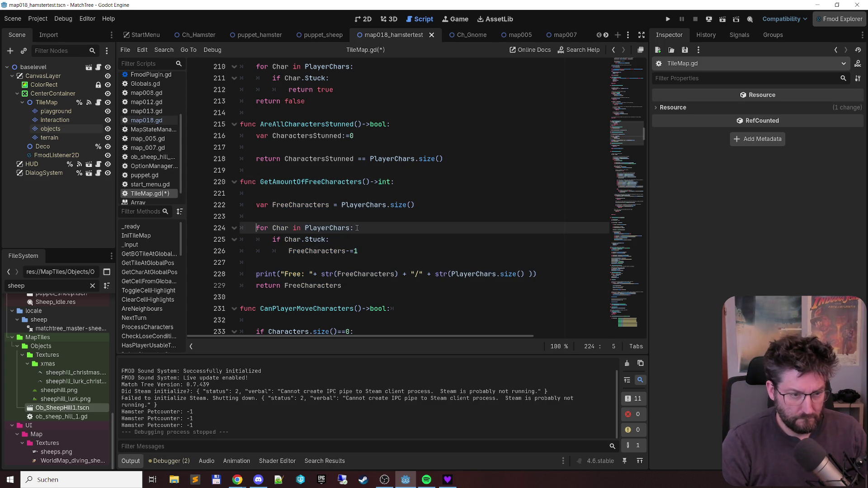
key("Home")
key("shift+Down")
key("shift+Down")
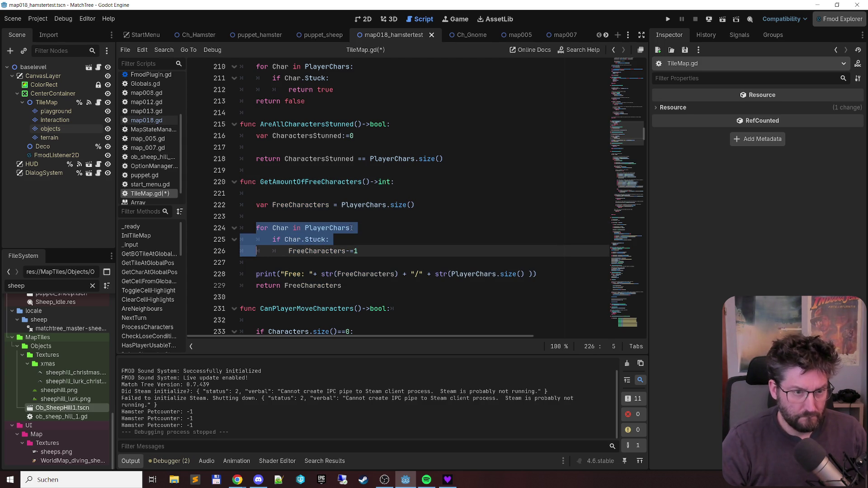
key("ctrl+c")
left_click(462, 160)
key("Return")
key("Return")
key("ctrl+v")
- Change the loop's check from Char.Stuck to Char.Stun
key("Up")
key("Up")
left_click(315, 194)
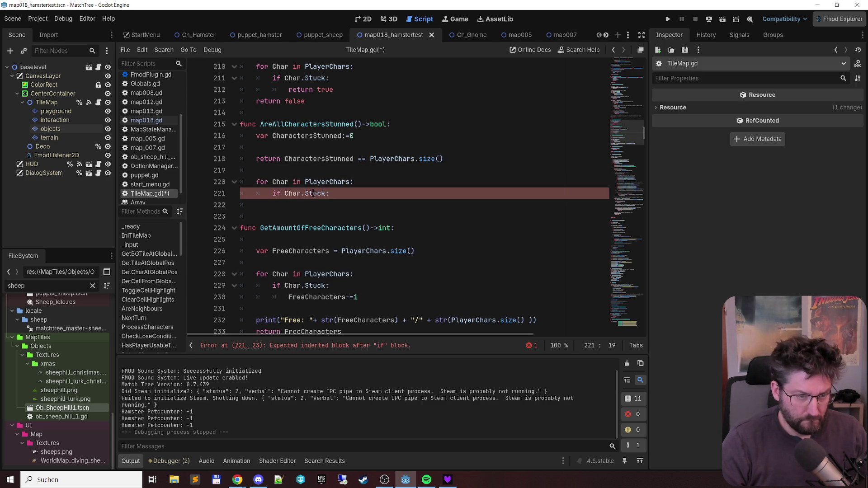
key("shift+End")
key("Delete")
type("u")
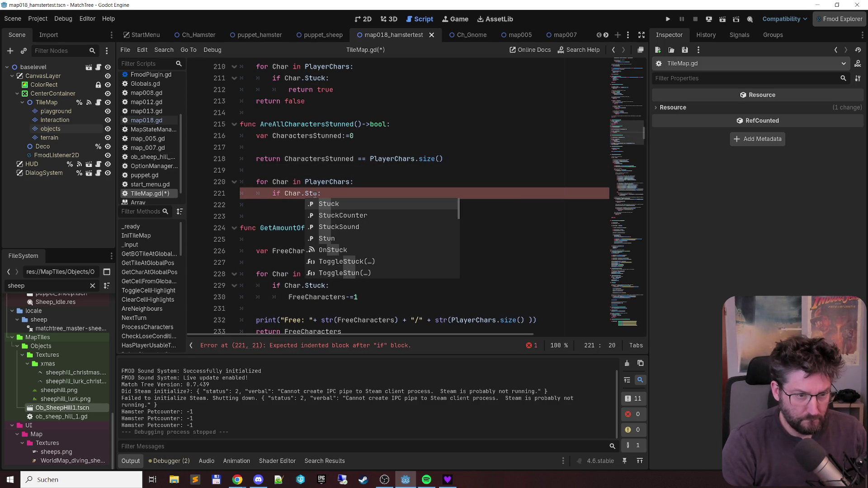
key("Down")
key("Down")
key("Down")
key("Return")
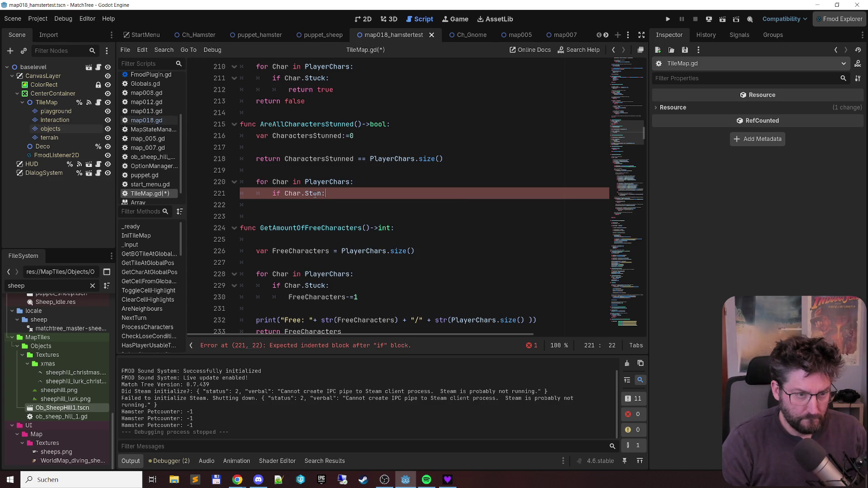
- Add a 'CharactersStunned += 1' line under the Stun check
key("Up")
key("Up")
left_click(311, 135)
double_click(310, 136)
key("ctrl+c")
left_click(351, 193)
key("Return")
key("ctrl+v")
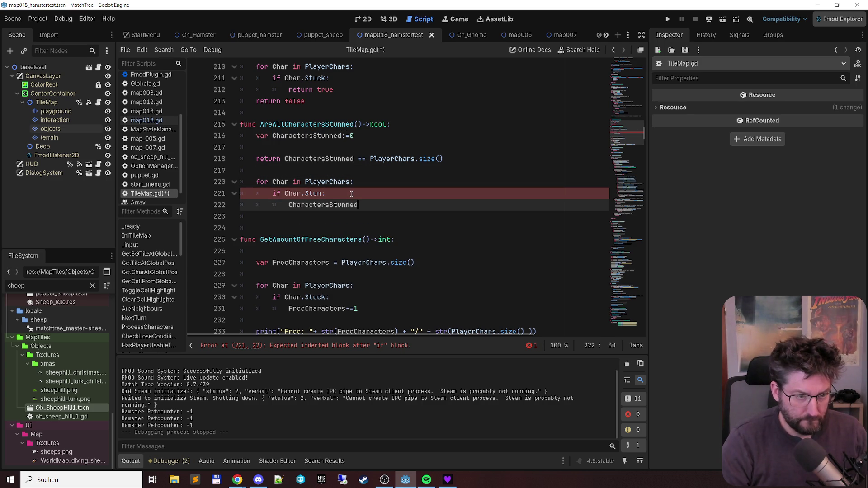
type("+=!")
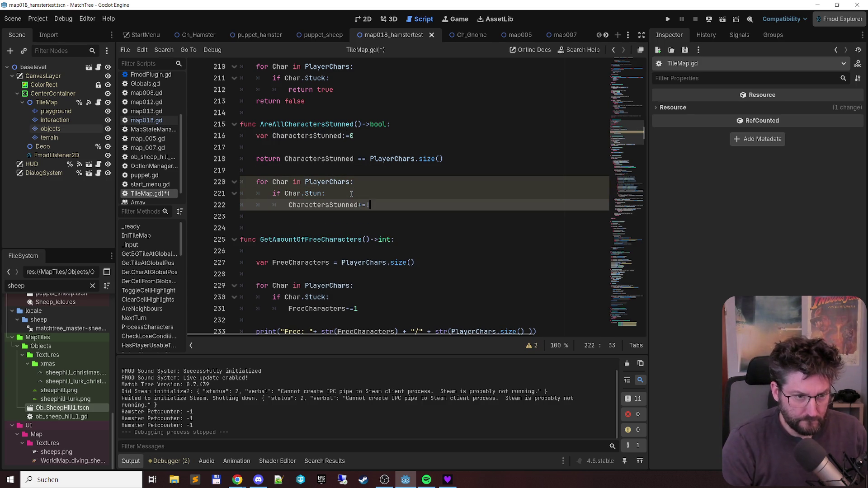
key("Return")
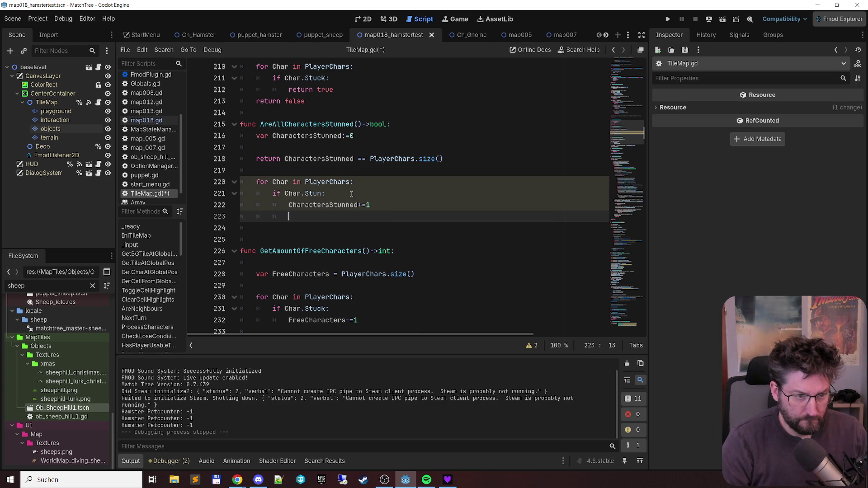
- Move the return comparison line below the loop and save TileMap.gd
key("Up")
key("Up")
key("Up")
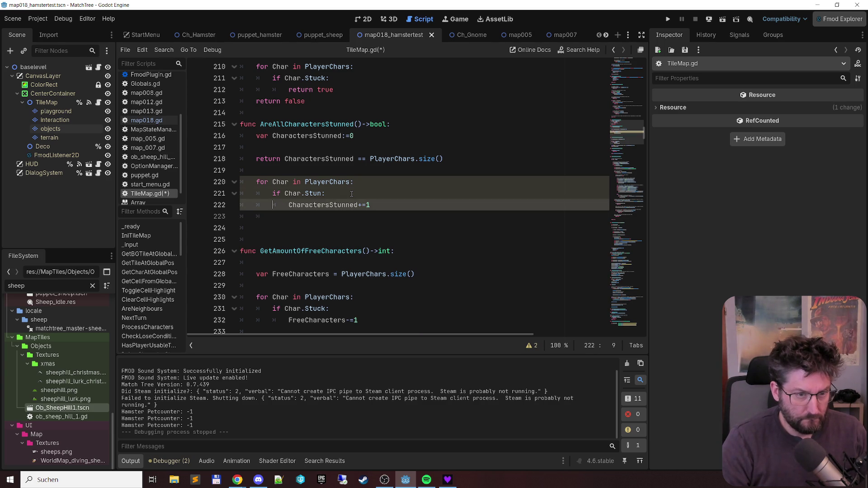
key("Home")
key("shift+End")
key("ctrl+x")
key("shift+Down")
key("shift+Down")
key("Delete")
key("Down")
key("Down")
key("Down")
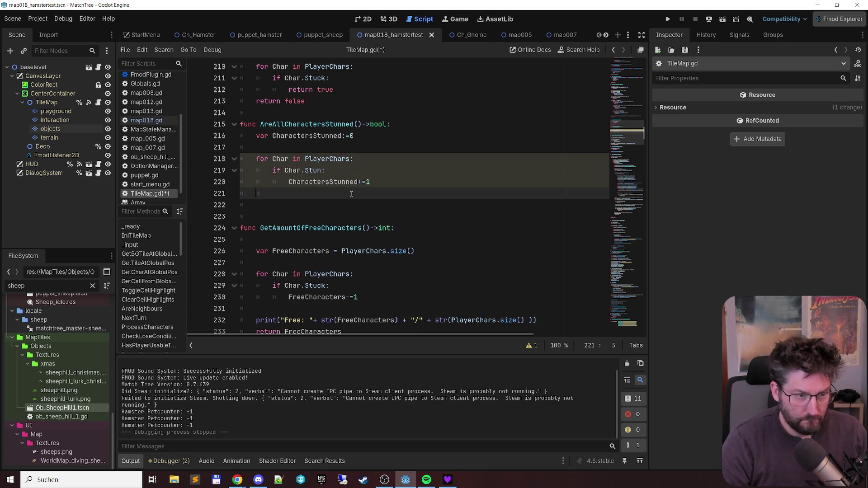
key("ctrl+v")
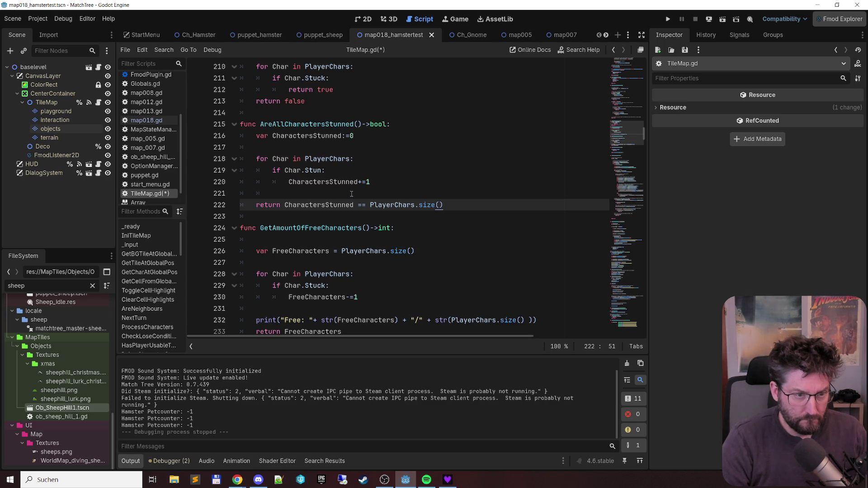
key("ctrl+s")
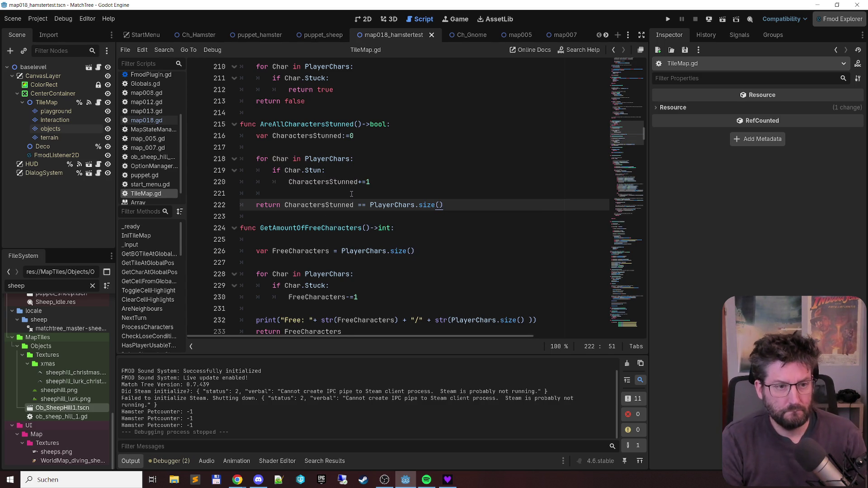
key("F5")
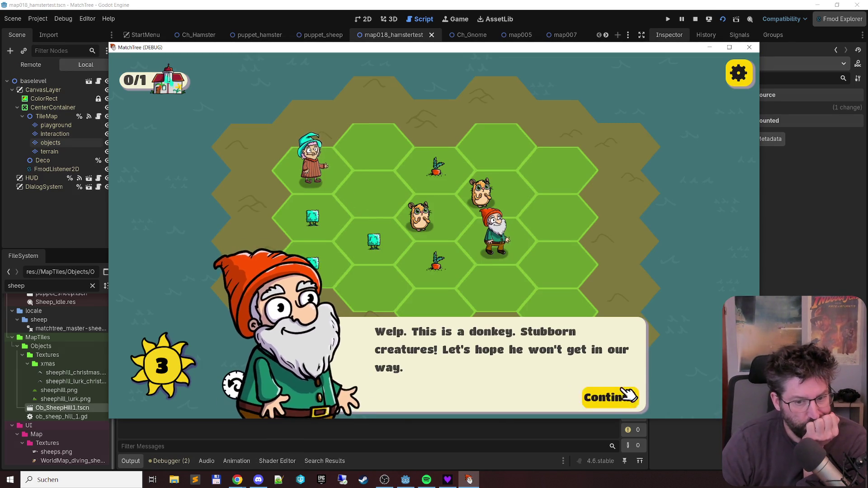
- Dismiss the opening dialog, place one bush on the board, then close the game
left_click(606, 394)
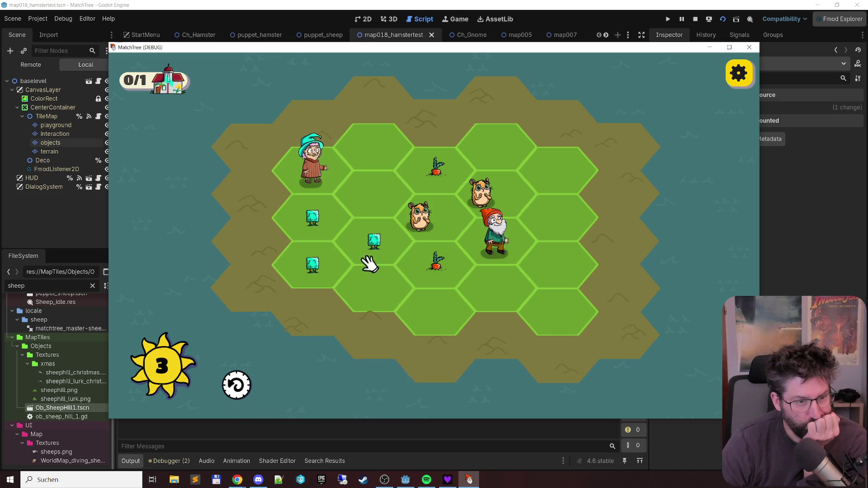
left_click(312, 270)
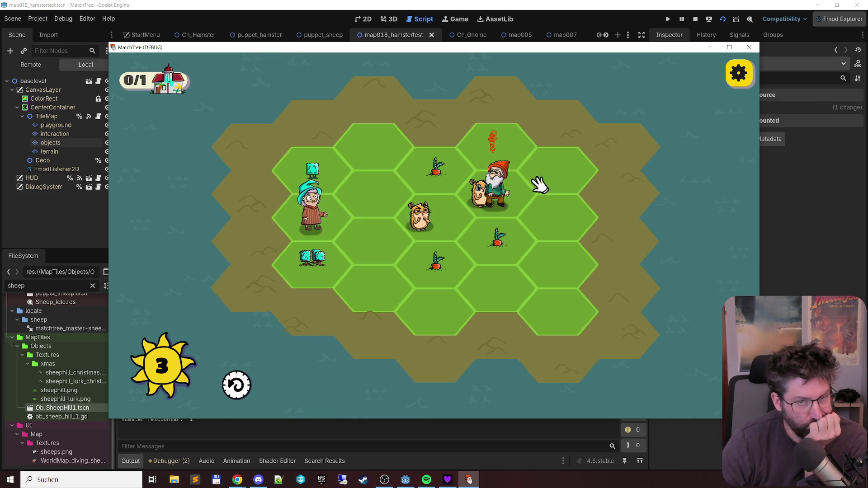
left_click(749, 47)
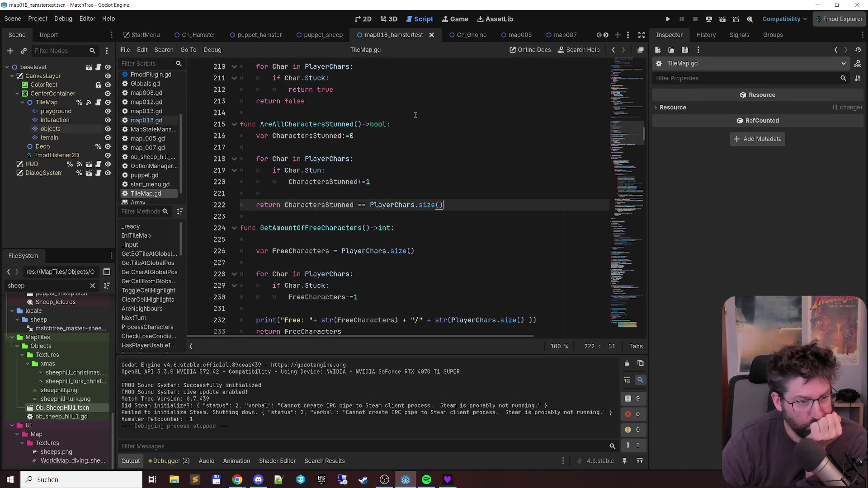
scroll(438, 181, "up", 6)
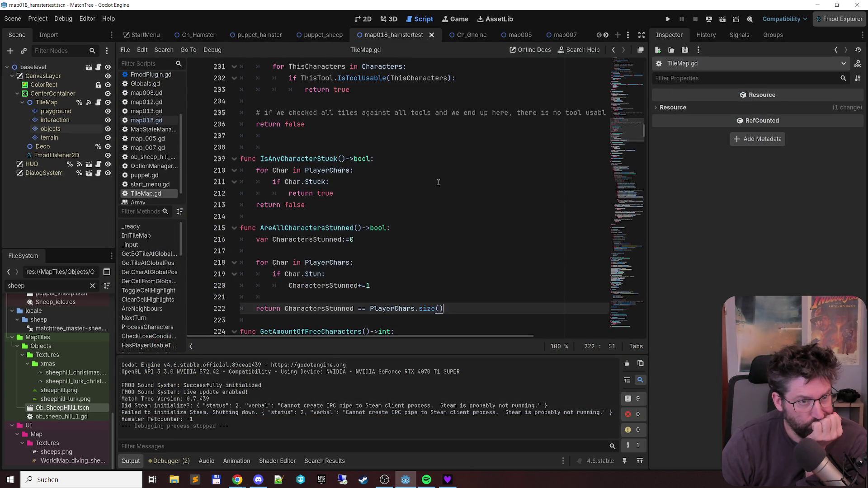
scroll(438, 182, "up", 8)
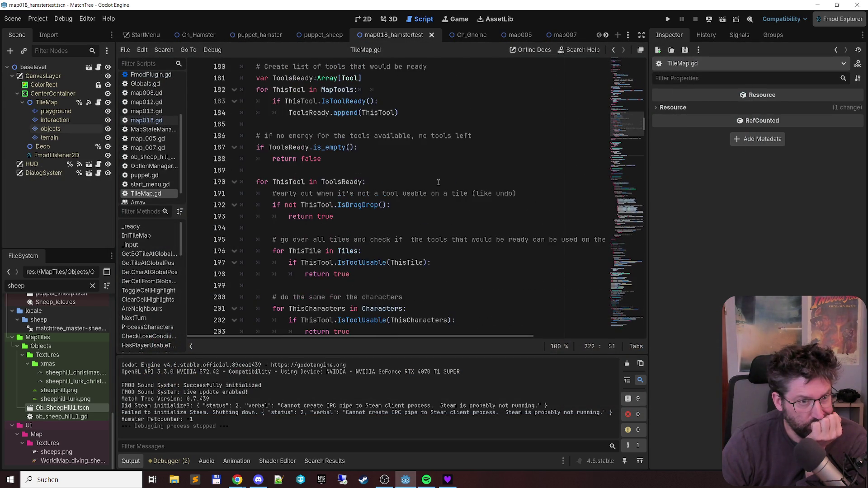
scroll(438, 179, "up", 2)
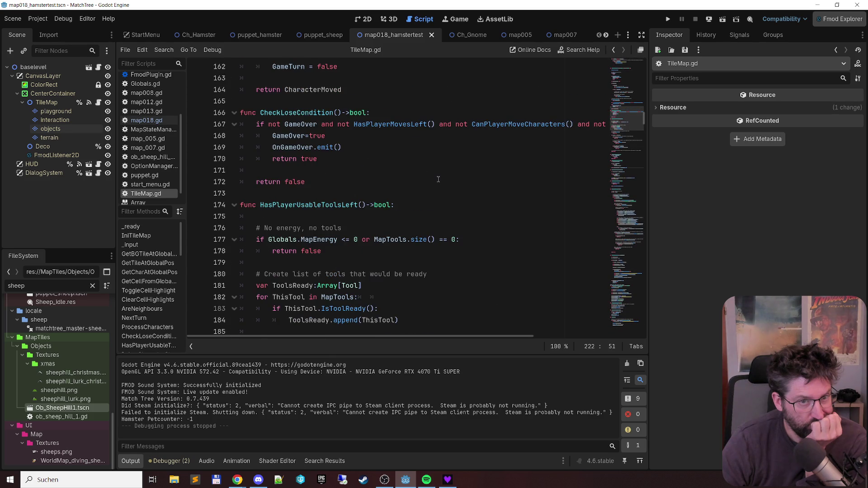
left_click_drag(455, 335, 587, 327)
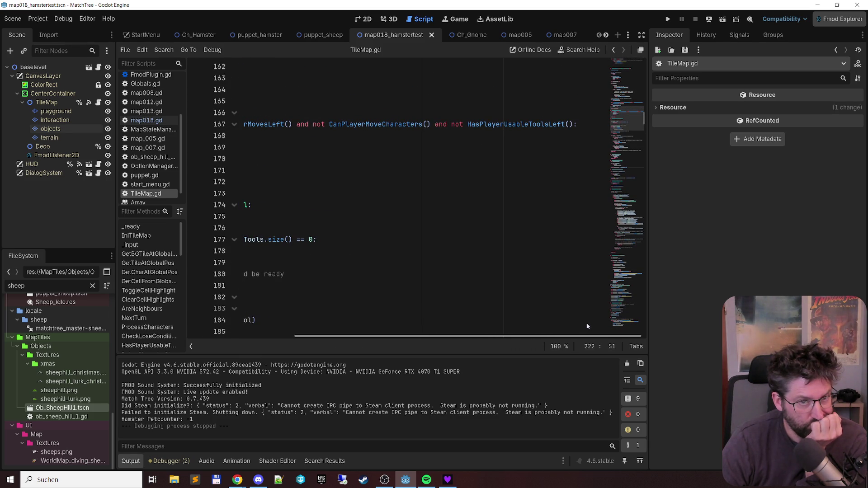
left_click_drag(583, 326, 443, 323)
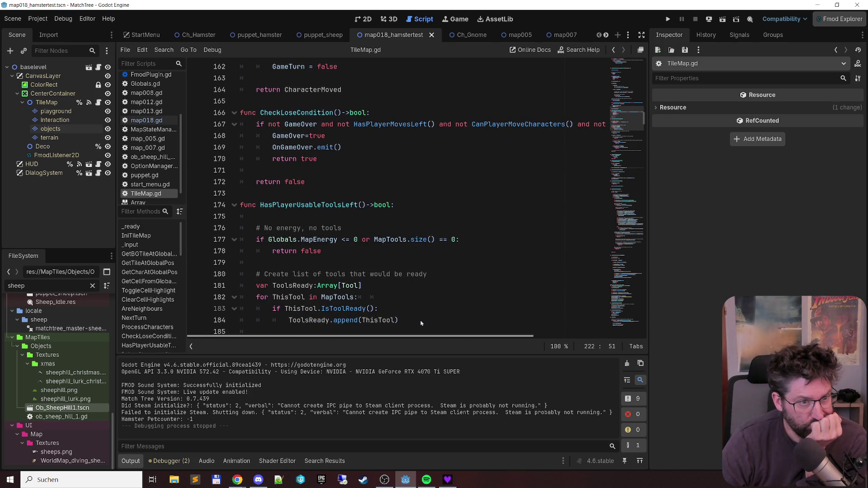
scroll(390, 189, "up", 5)
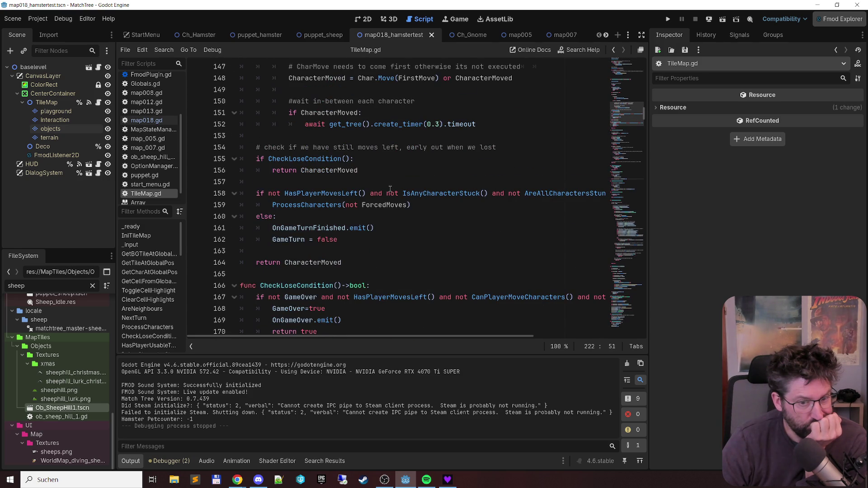
mouse_move(455, 337)
left_mouse_down()
mouse_move(583, 335)
mouse_move(470, 311)
mouse_move(503, 309)
mouse_move(451, 305)
left_mouse_up()
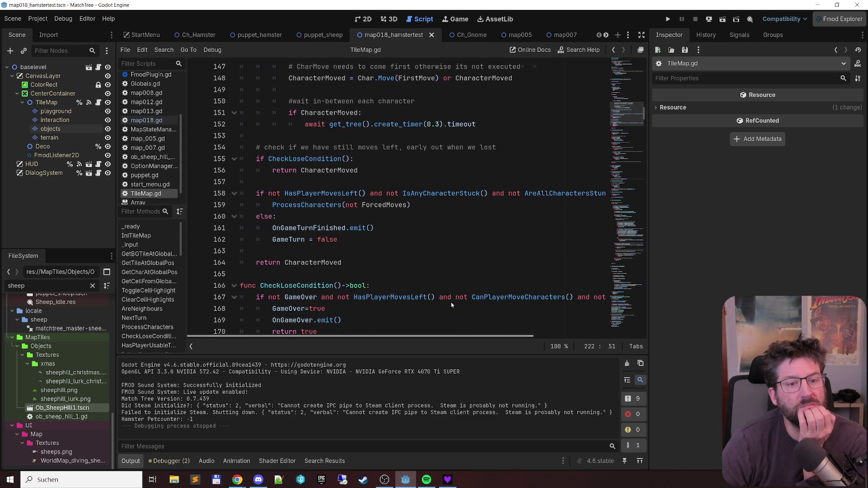
left_click_drag(451, 304, 451, 302)
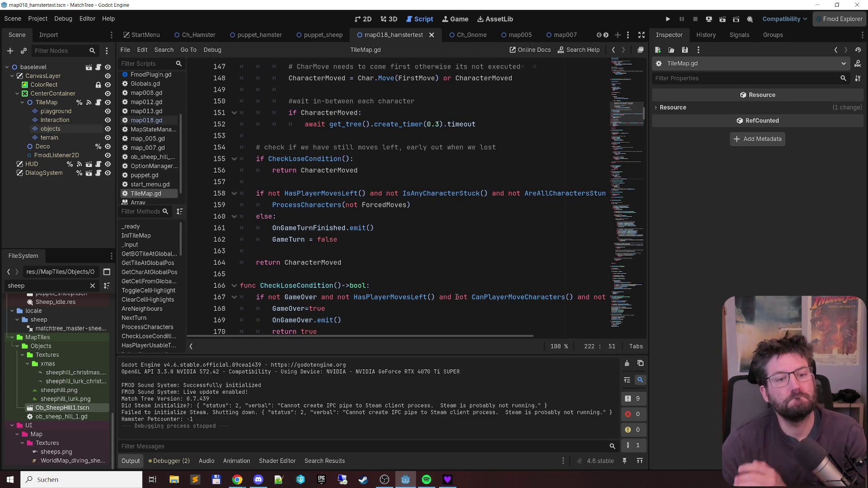
left_click(436, 194, "ctrl")
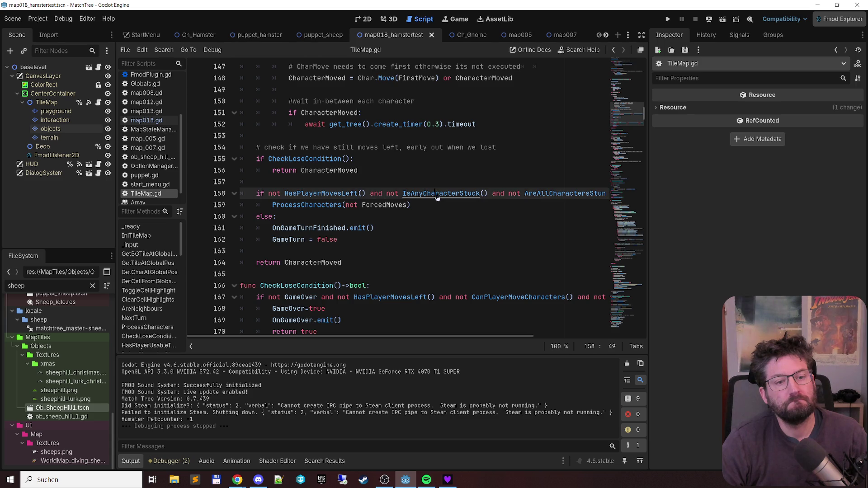
- Make line 211 read 'if Char.Stuck and not Char.Stun:', save, and run the scene with F6
left_click(361, 215)
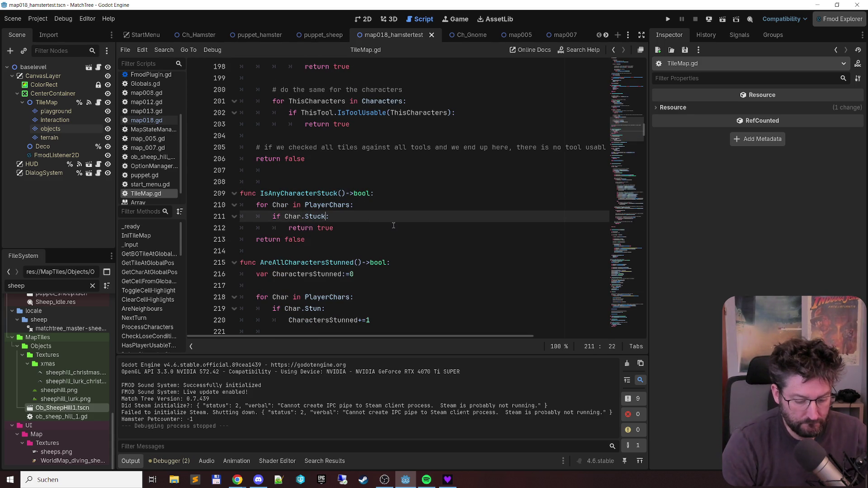
type(" and not Char")
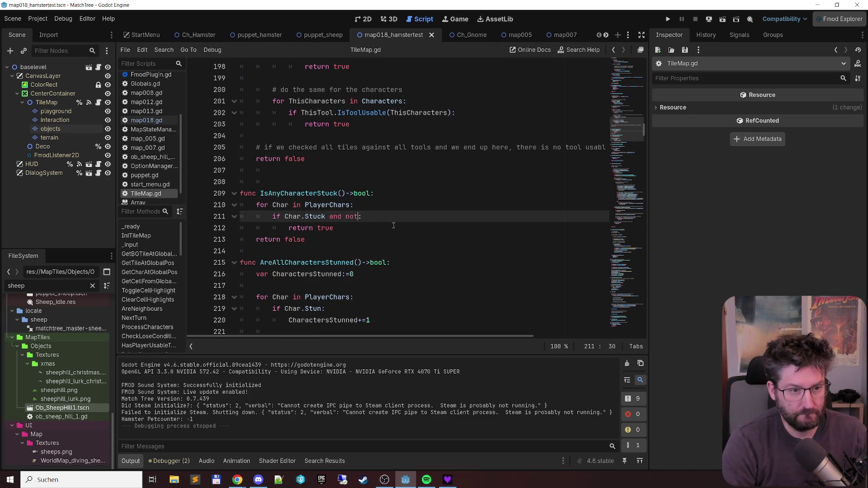
type(".S")
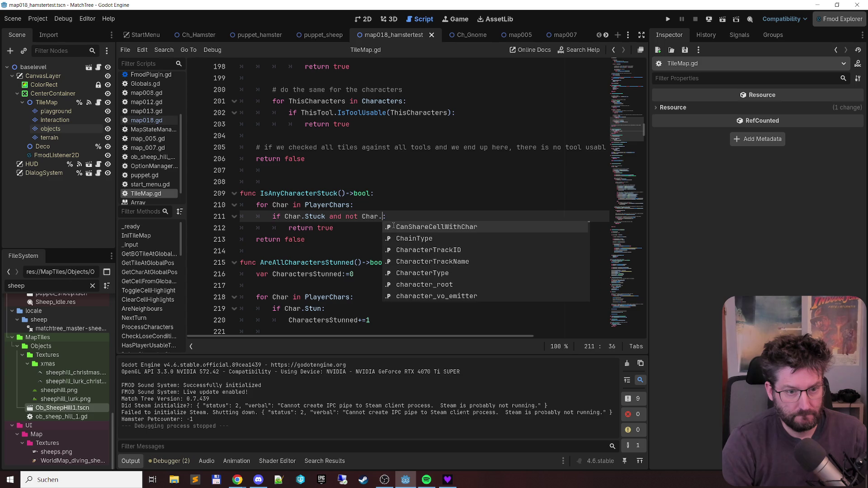
type("t")
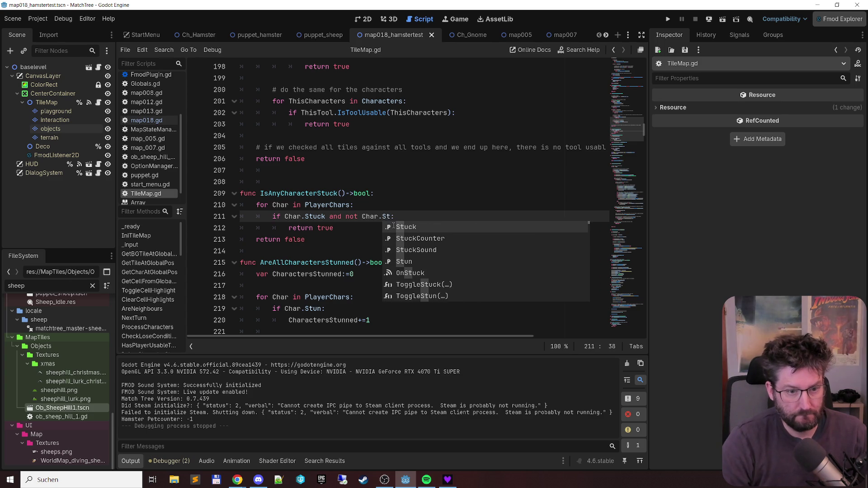
key("Down")
key("Down")
key("Down")
key("Return")
key("ctrl+s")
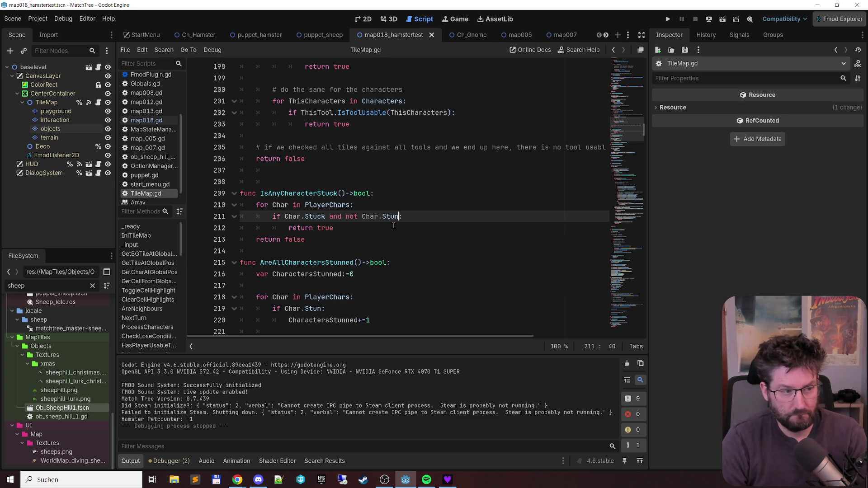
key("F6")
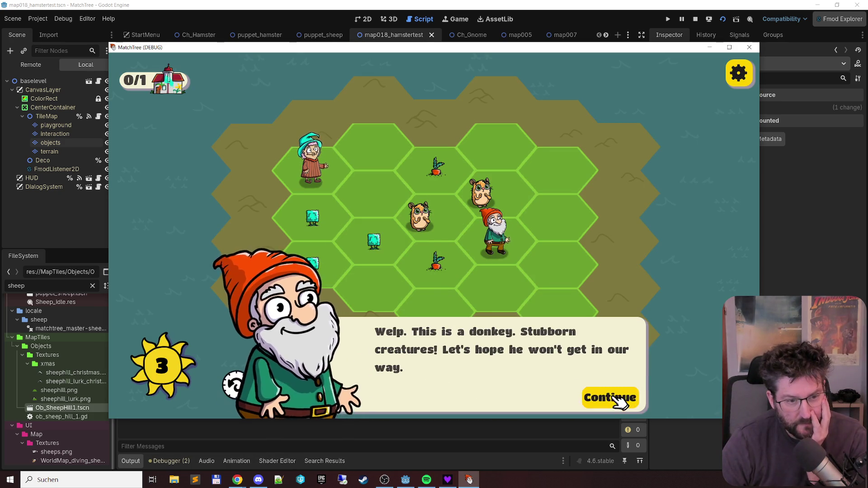
- Dismiss the gnome's dialog, move the witch, and merge left-side bushes into a tree
left_click(618, 398)
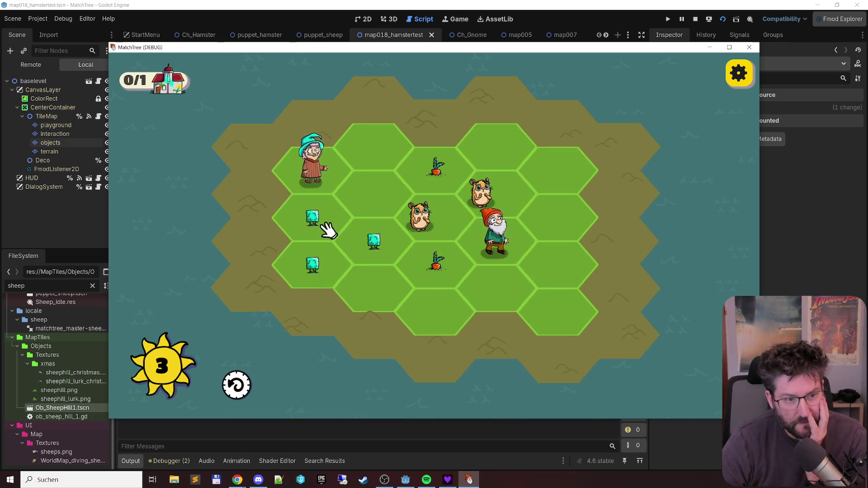
left_click(308, 275)
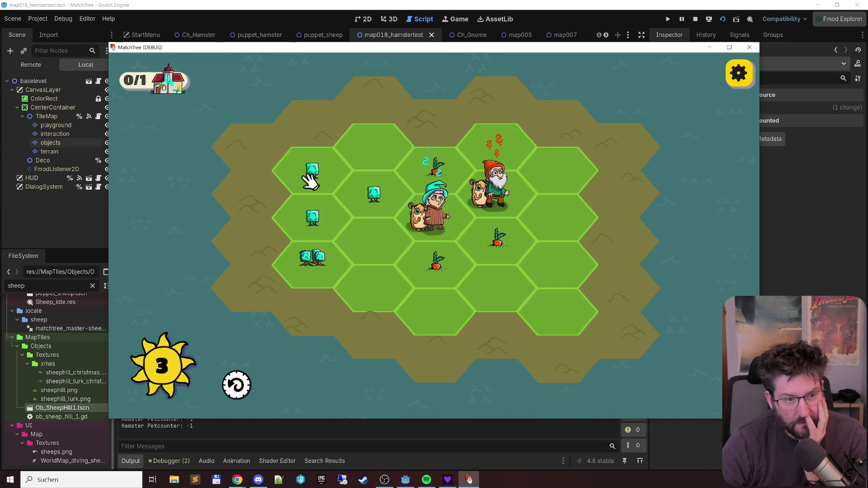
left_click(311, 221)
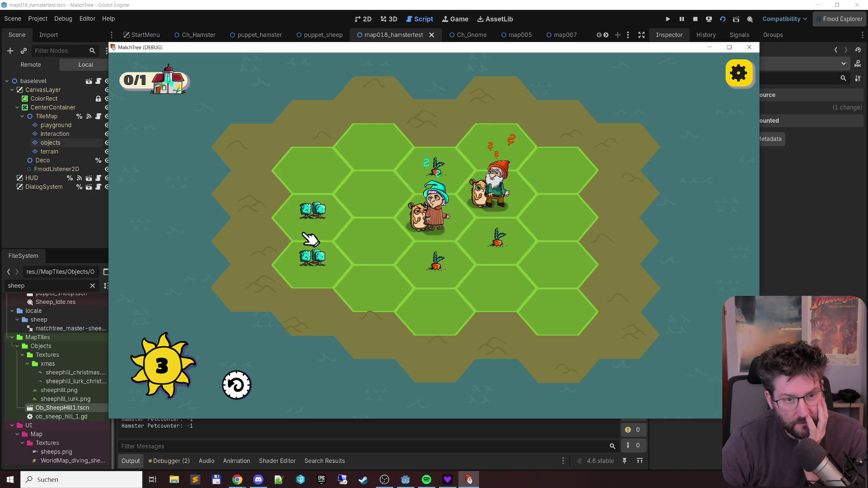
left_click_drag(423, 219, 387, 181)
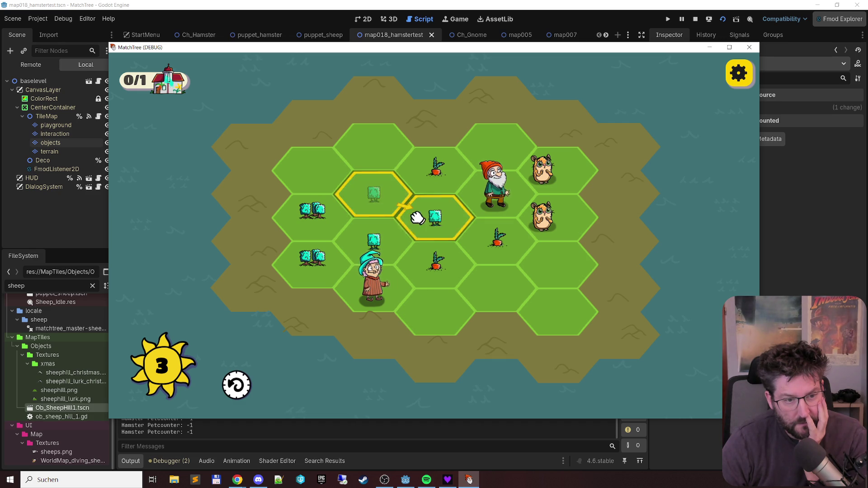
left_click(371, 246)
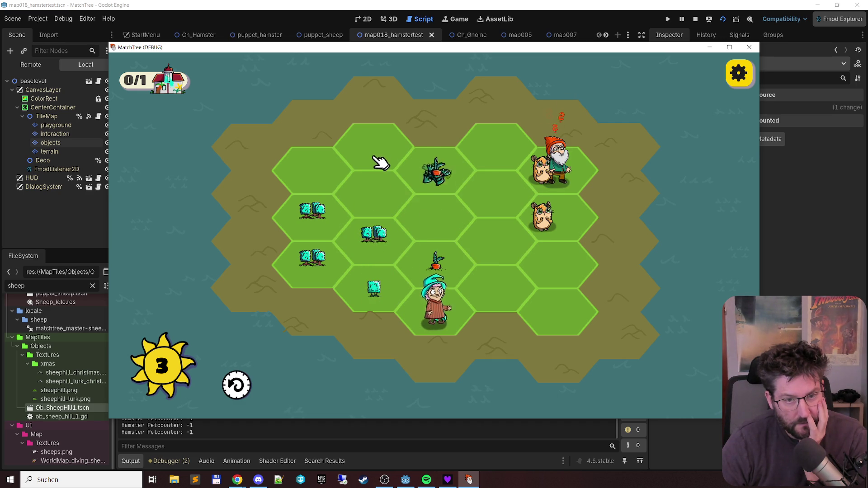
left_click(304, 272)
left_click(368, 290)
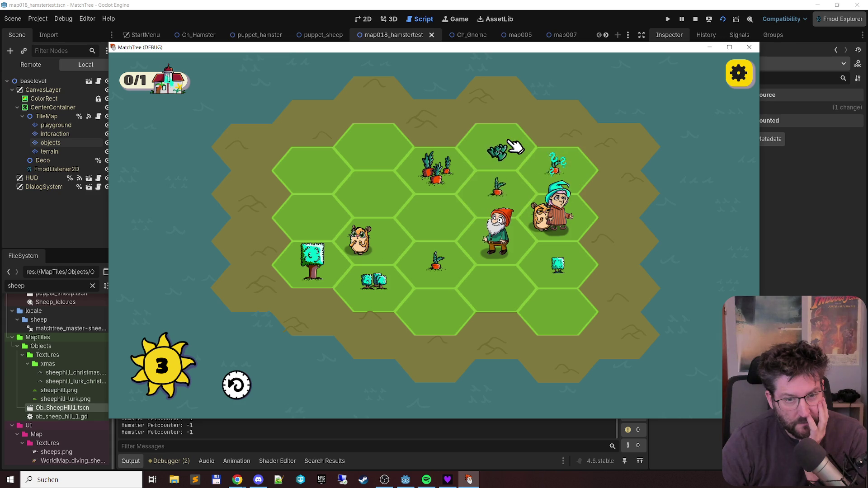
- Merge sprouts into carrot clusters on the right, growing one big carrot
left_click(508, 148)
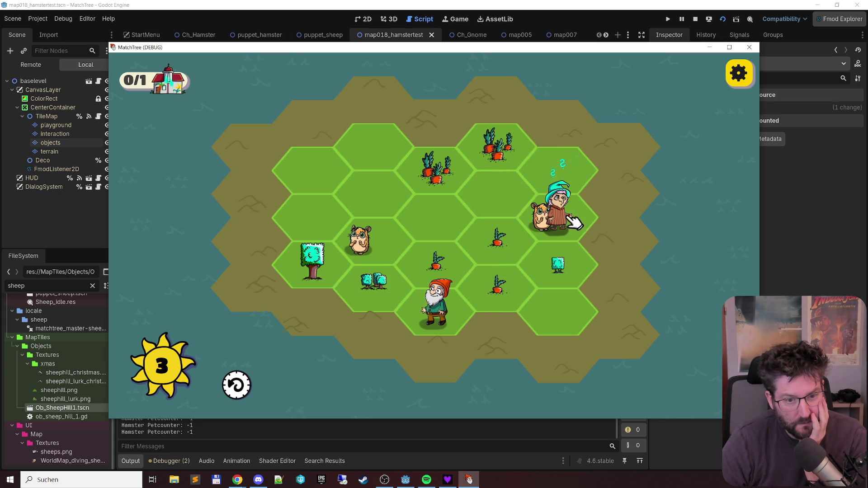
left_click(496, 289)
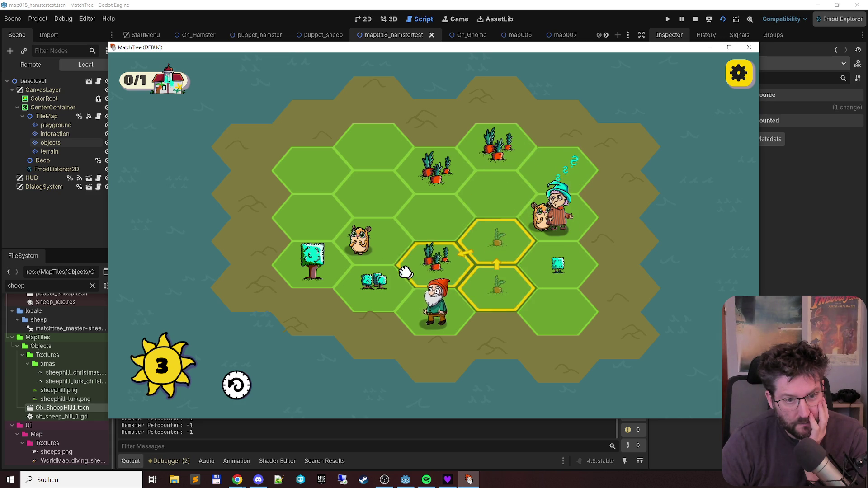
left_click(533, 245)
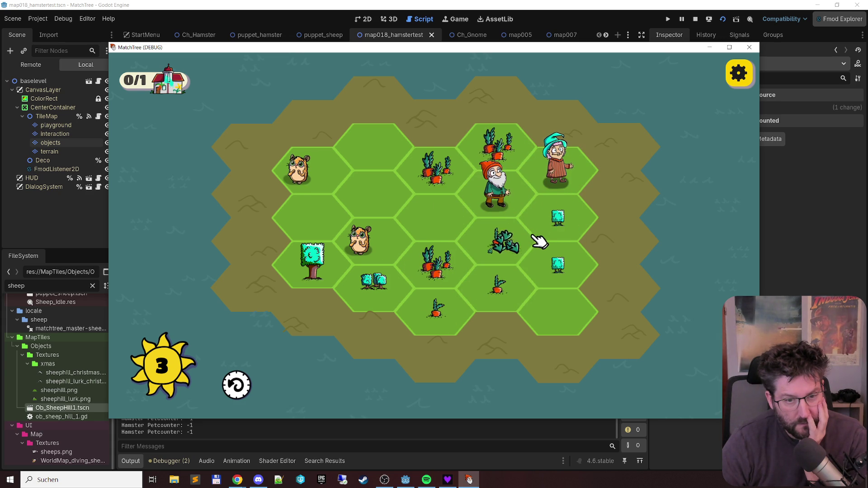
left_click(496, 234)
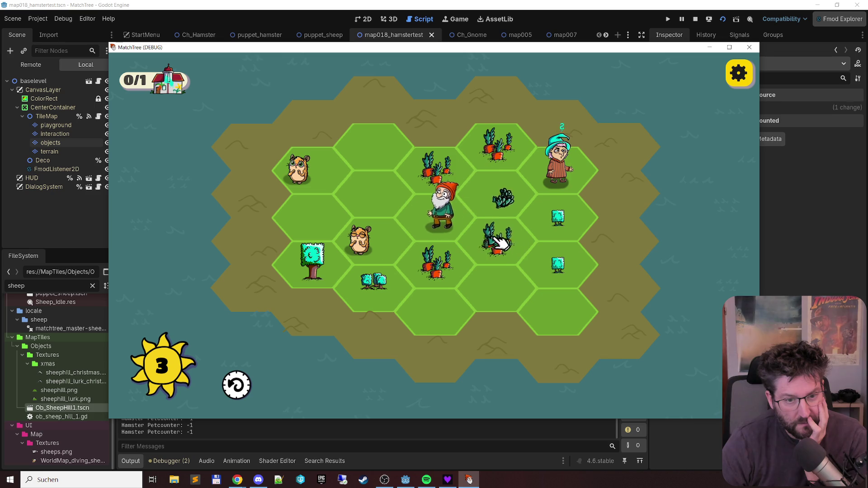
left_click(559, 224)
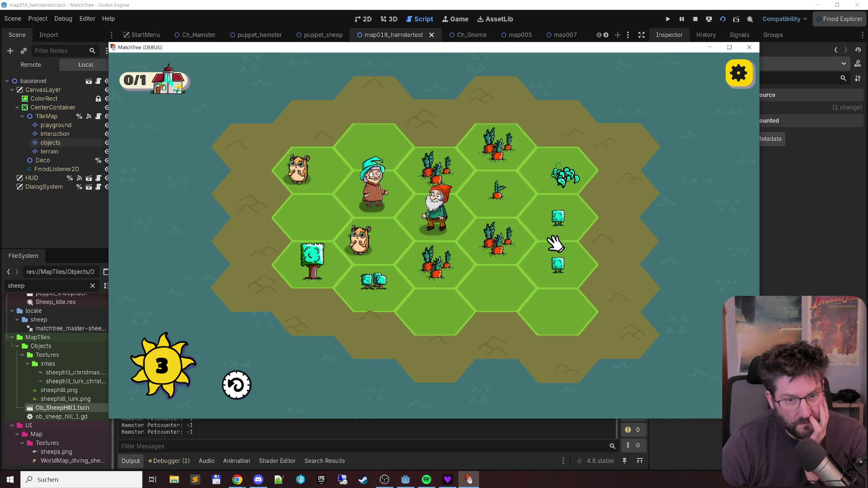
left_click(571, 149)
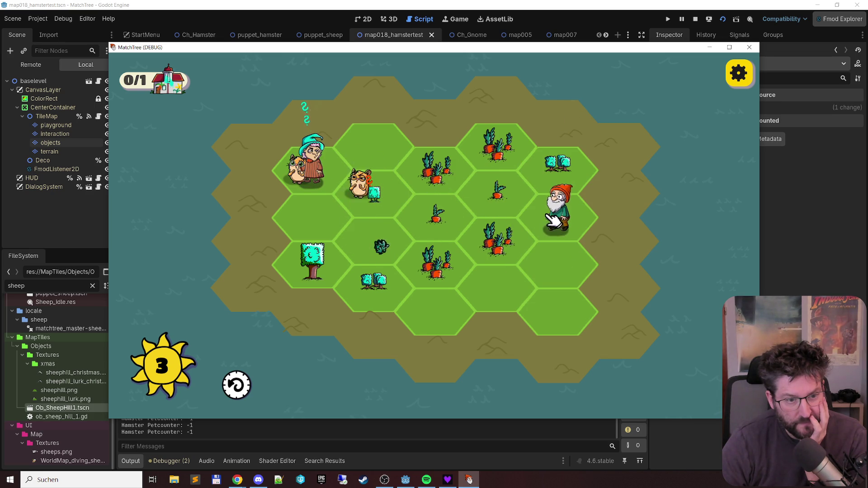
left_click(493, 199)
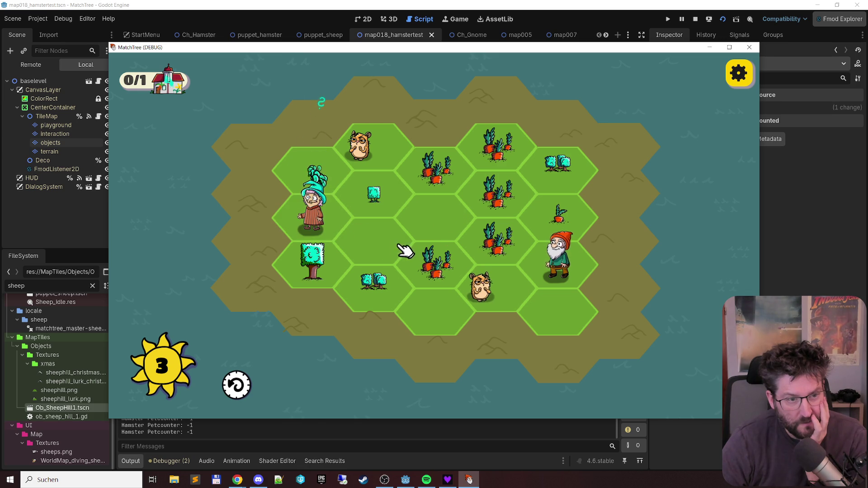
left_click(524, 132)
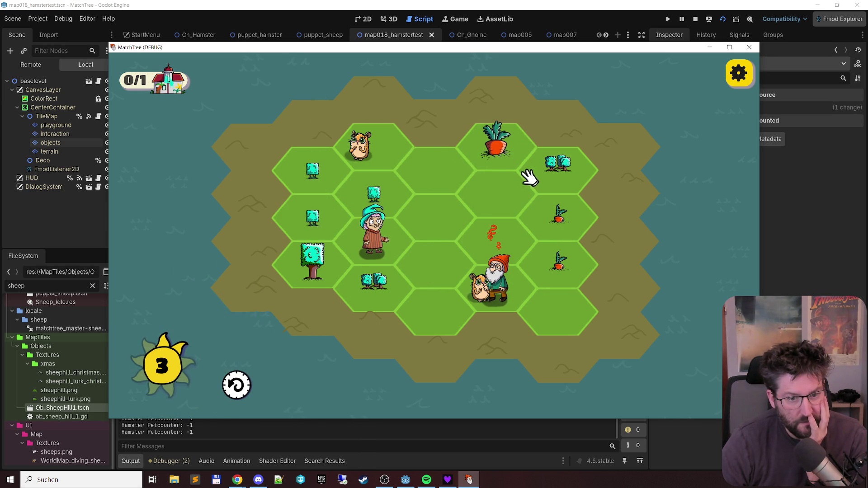
- Place more bushes, saplings and carrots, and drag a carrot sprout down to join the carrots
left_click(337, 221)
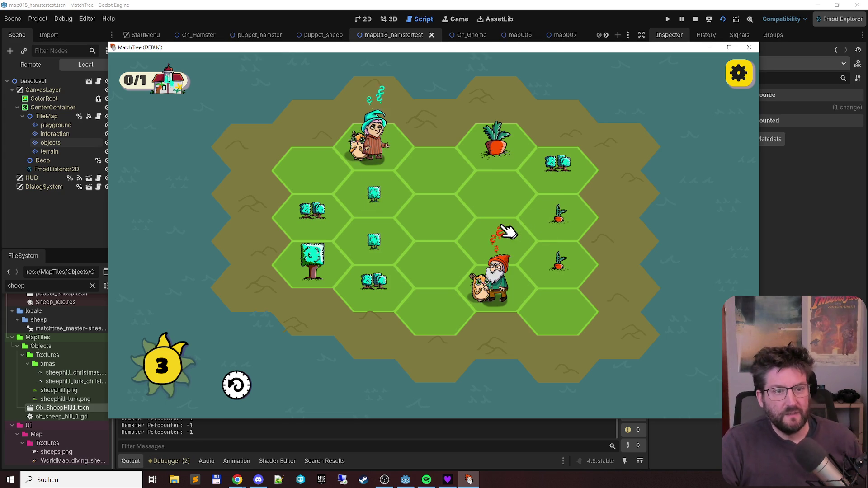
left_click(374, 147)
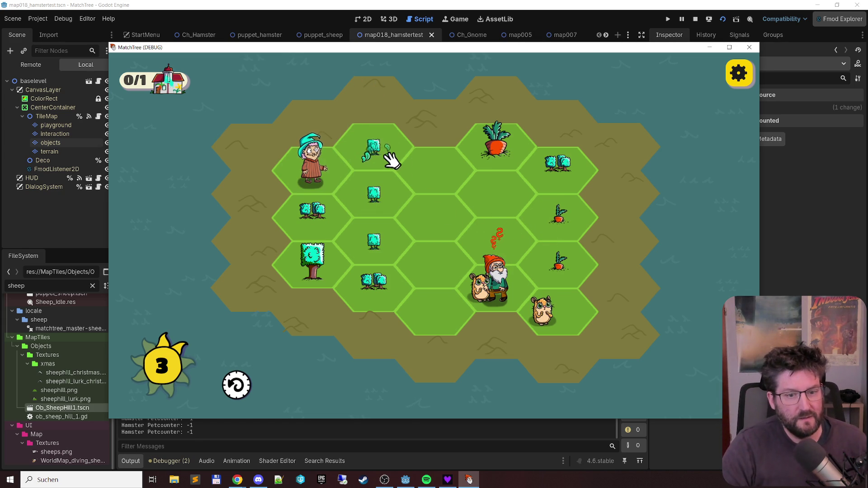
left_click(381, 250)
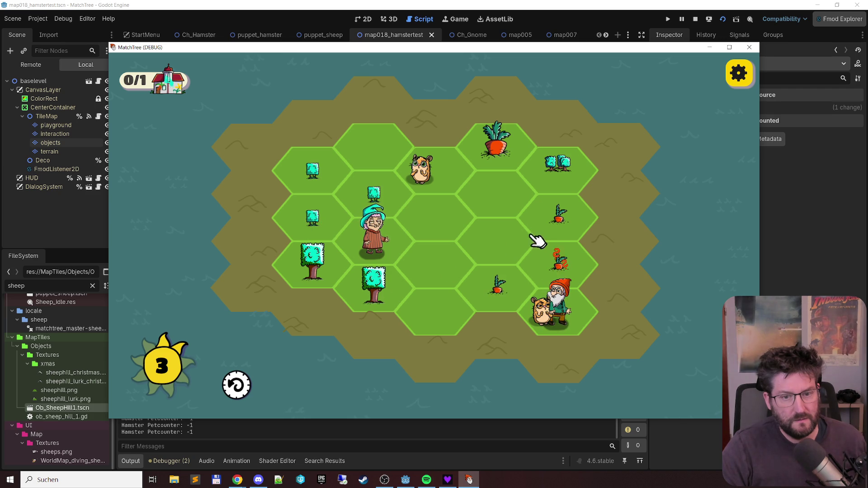
left_click(497, 292)
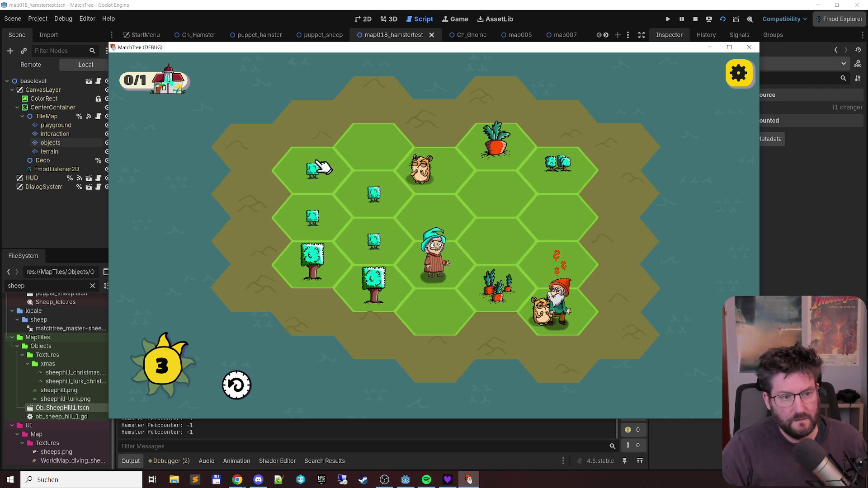
left_click(319, 185)
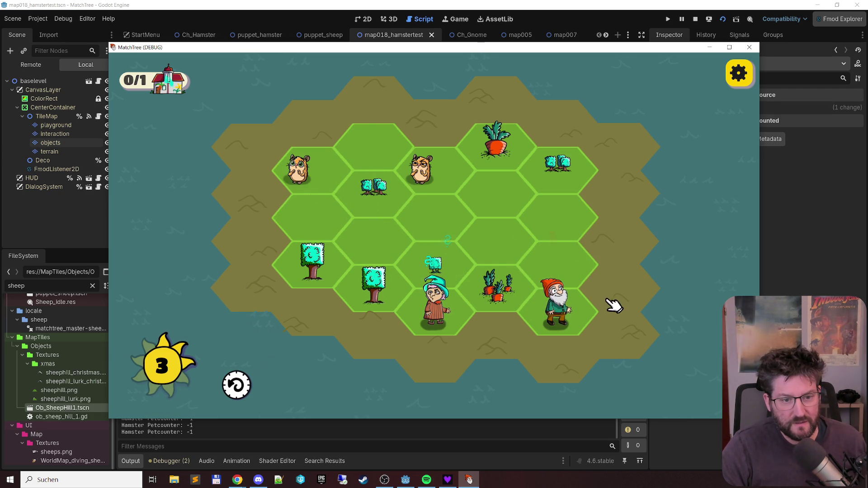
left_click(441, 307)
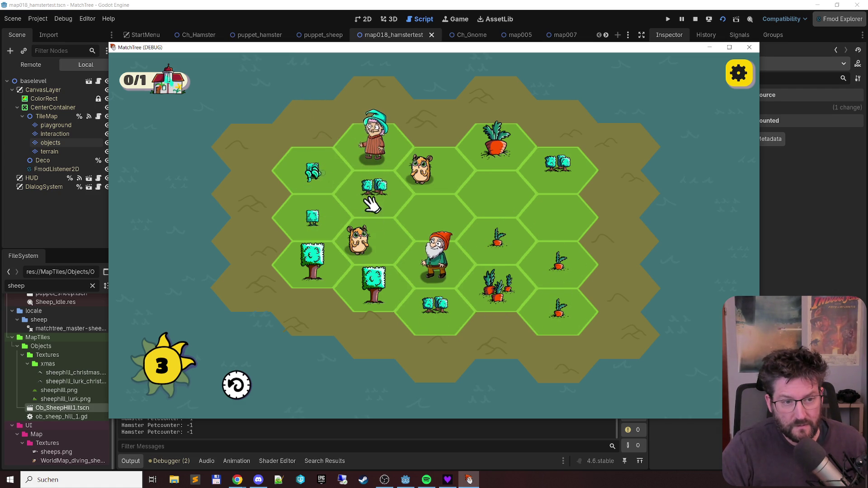
left_click_drag(556, 271, 561, 310)
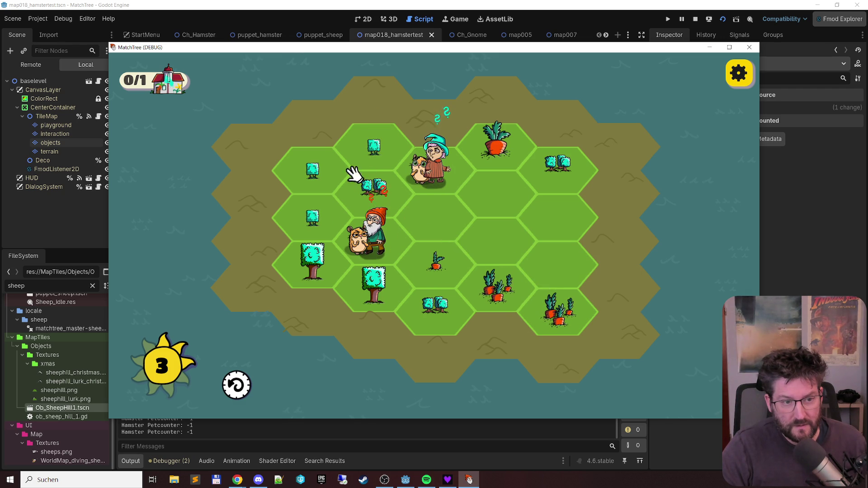
left_click_drag(373, 147, 317, 220)
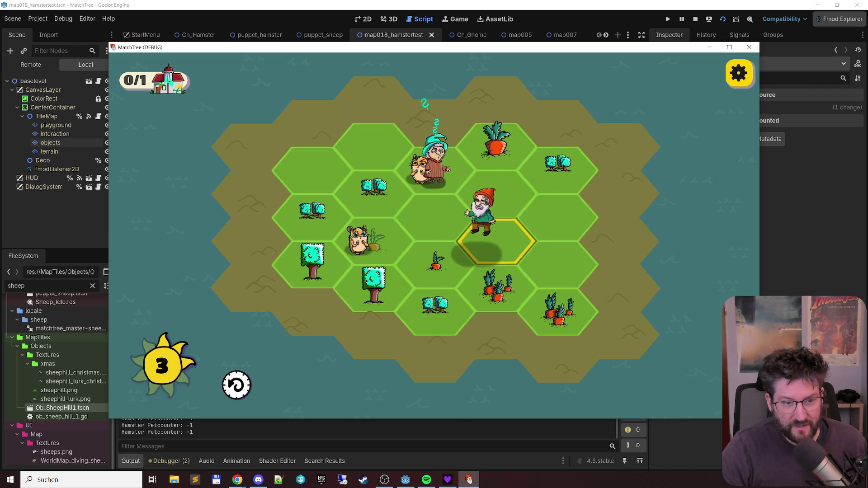
left_click(497, 244)
- Merge carrots into a bundle and walk the old woman and gnome onto new hexes
mouse_move(509, 243)
left_mouse_down()
mouse_move(409, 260)
mouse_move(407, 245)
left_mouse_up()
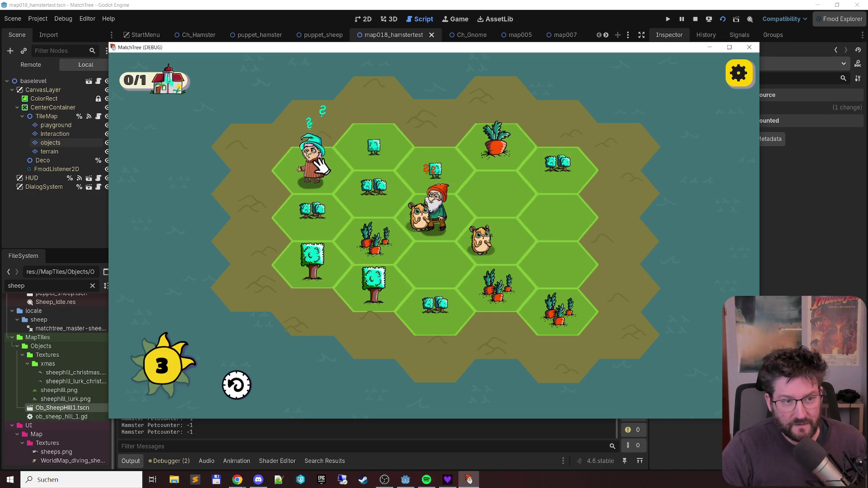
left_click(441, 254)
left_click(496, 226)
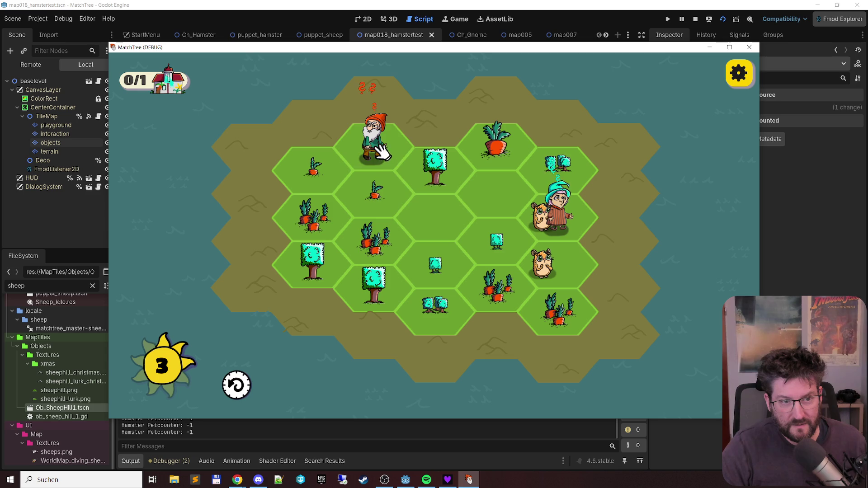
left_click_drag(320, 169, 394, 145)
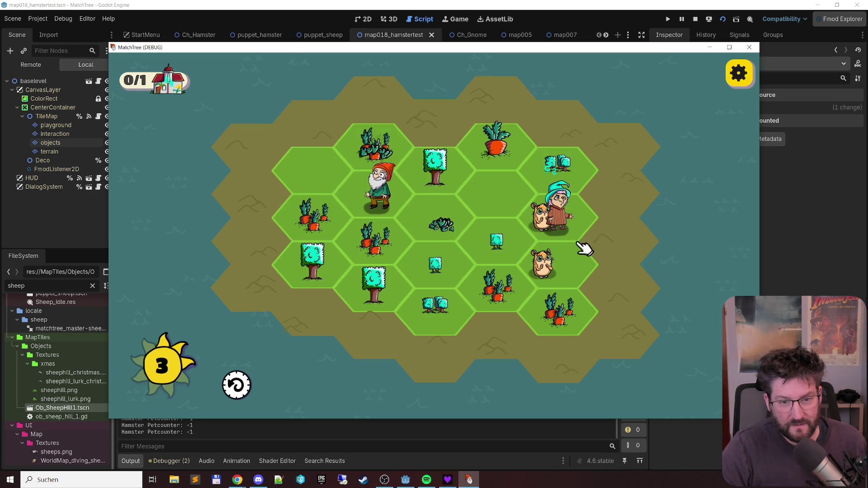
left_click_drag(569, 230, 498, 195)
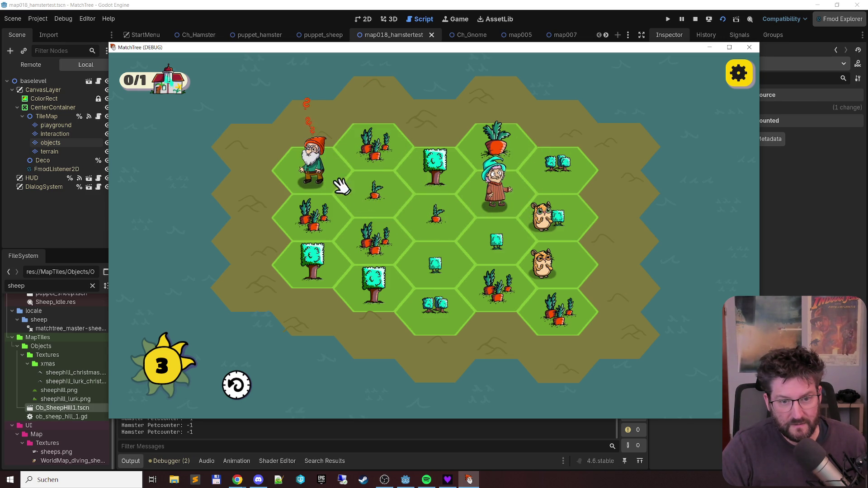
left_click_drag(439, 263, 573, 207)
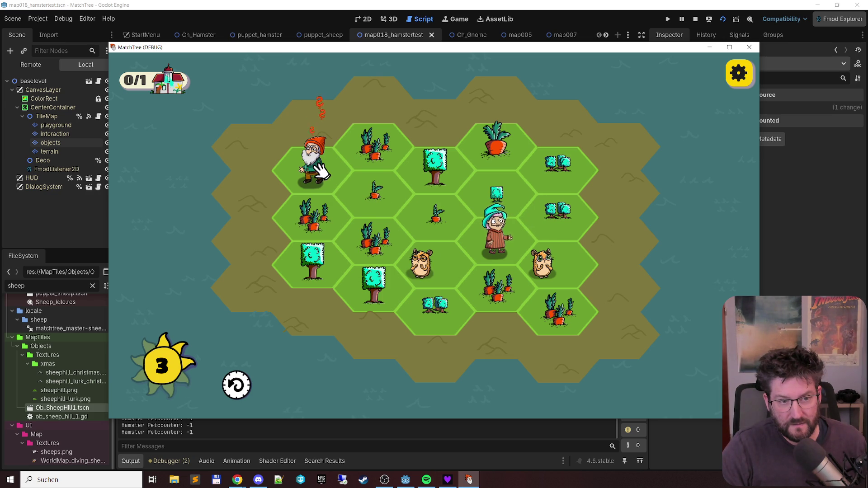
mouse_move(324, 174)
left_mouse_down()
mouse_move(444, 247)
mouse_move(547, 262)
mouse_move(457, 245)
mouse_move(465, 271)
left_mouse_up()
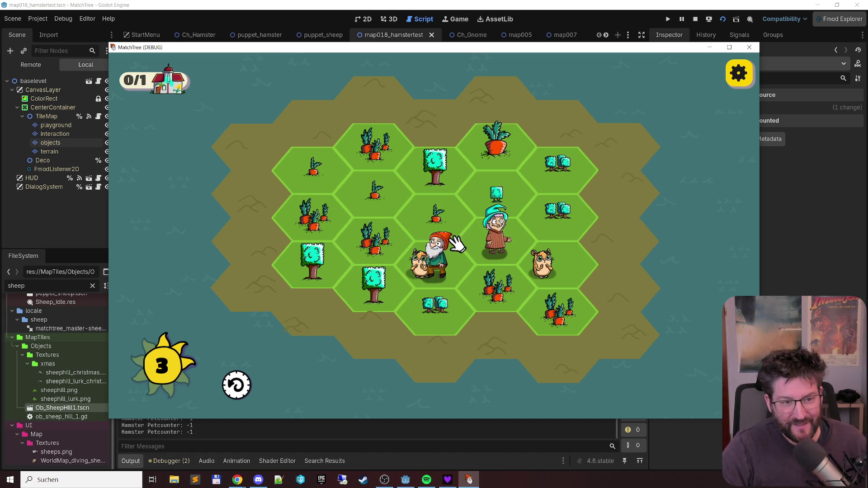
- Merge sprouts into a big carrot and bushes into pairs, then move the gnome and hamster left-centre
left_click_drag(315, 180, 430, 213)
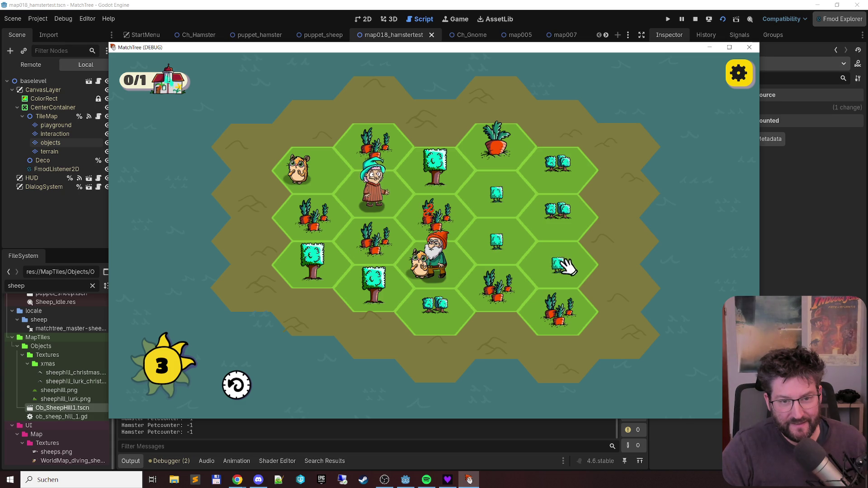
mouse_move(501, 199)
left_mouse_down()
mouse_move(573, 271)
mouse_move(554, 278)
left_mouse_up()
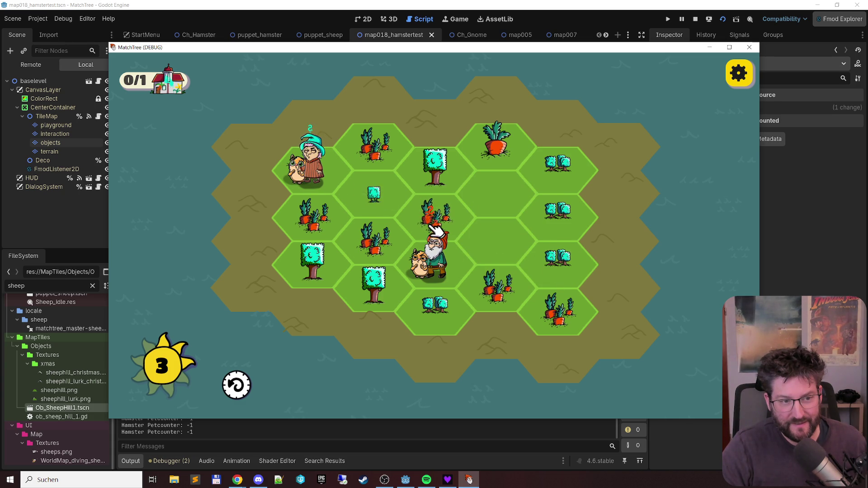
left_click_drag(310, 213, 431, 213)
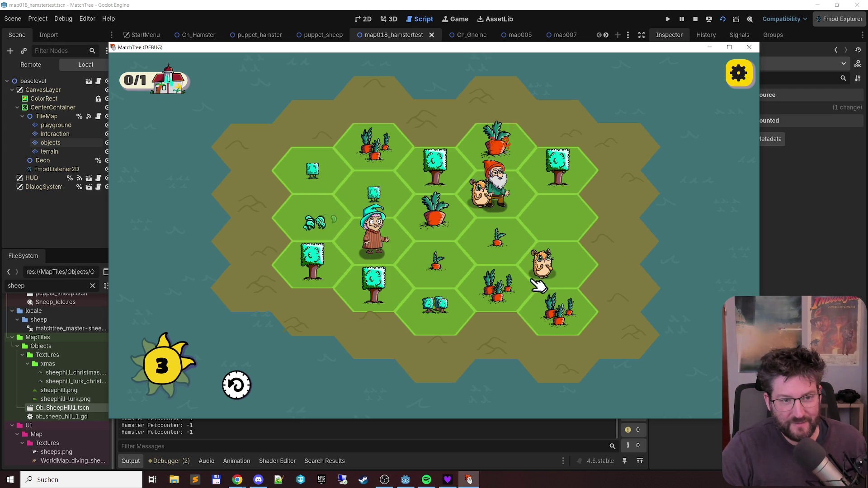
mouse_move(316, 174)
left_mouse_down()
mouse_move(323, 182)
mouse_move(307, 219)
left_mouse_up()
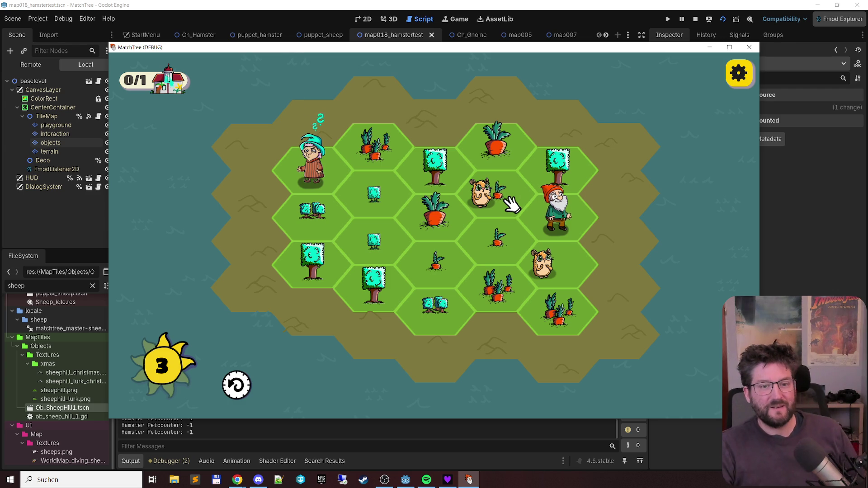
mouse_move(437, 259)
left_mouse_down()
mouse_move(507, 194)
mouse_move(510, 204)
left_mouse_up()
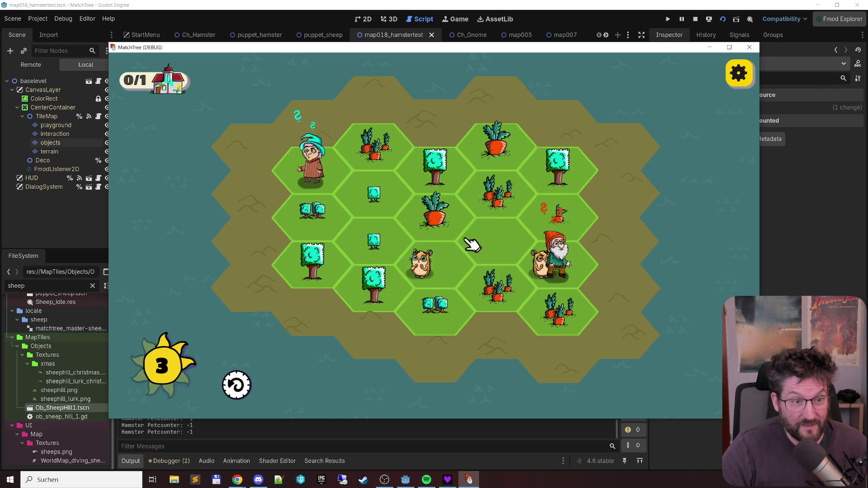
left_click(346, 181)
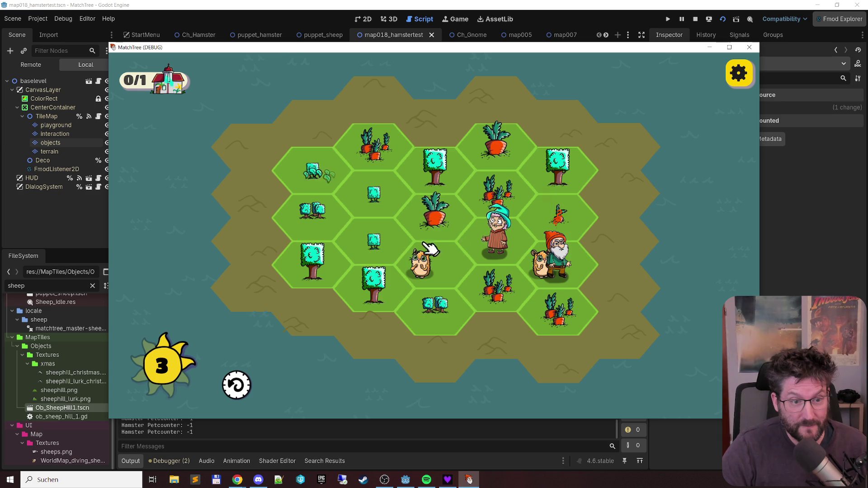
left_click_drag(381, 241, 315, 170)
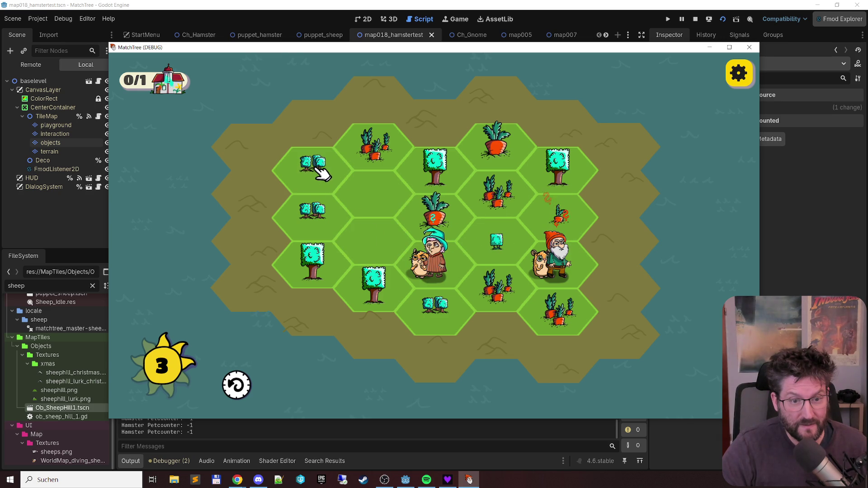
mouse_move(560, 261)
left_mouse_down()
mouse_move(554, 235)
mouse_move(389, 192)
mouse_move(387, 208)
left_mouse_up()
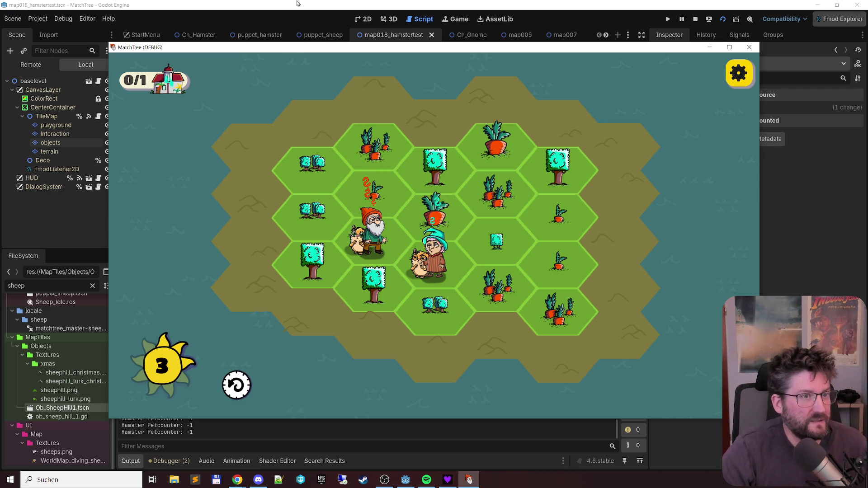
key("F8")
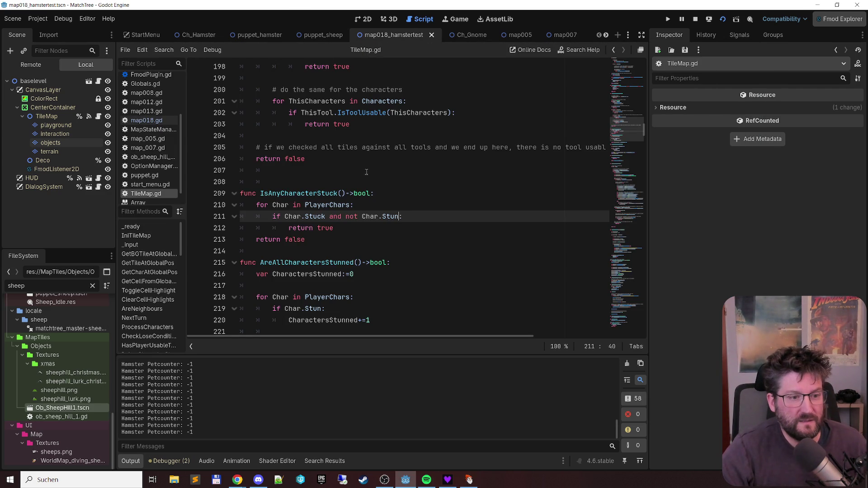
scroll(380, 170, "up", 10)
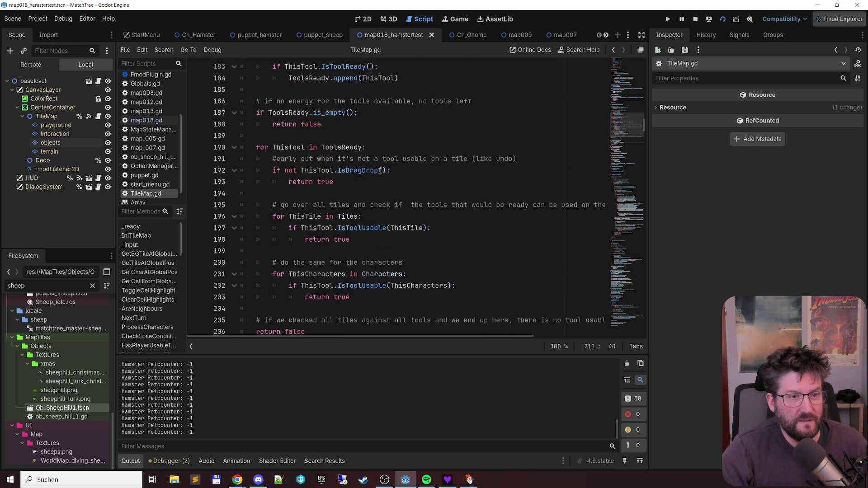
scroll(380, 167, "up", 3)
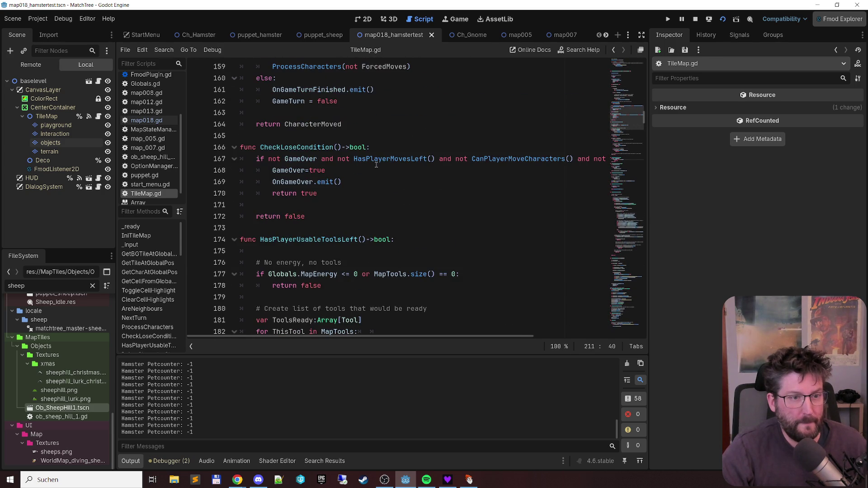
left_click_drag(429, 337, 479, 338)
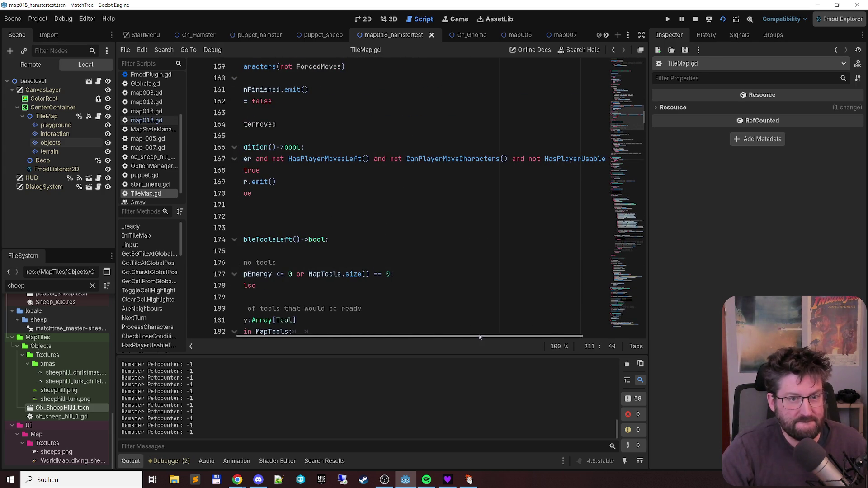
left_click(459, 161, "ctrl")
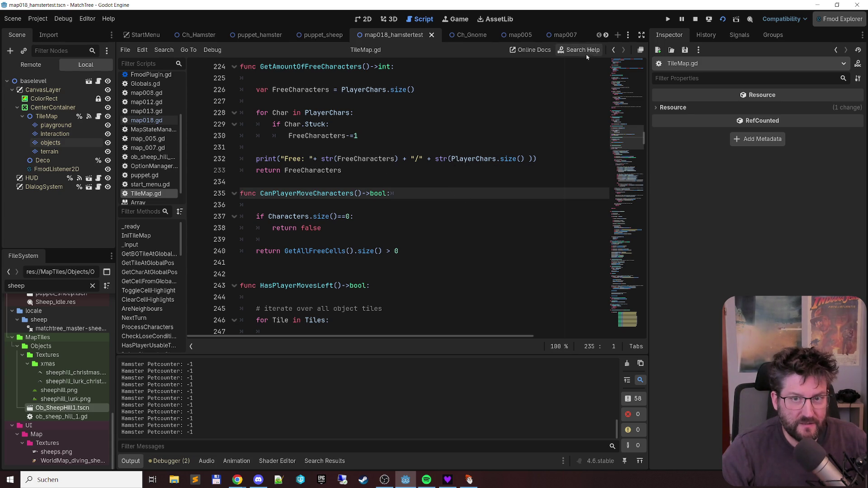
left_click(615, 50)
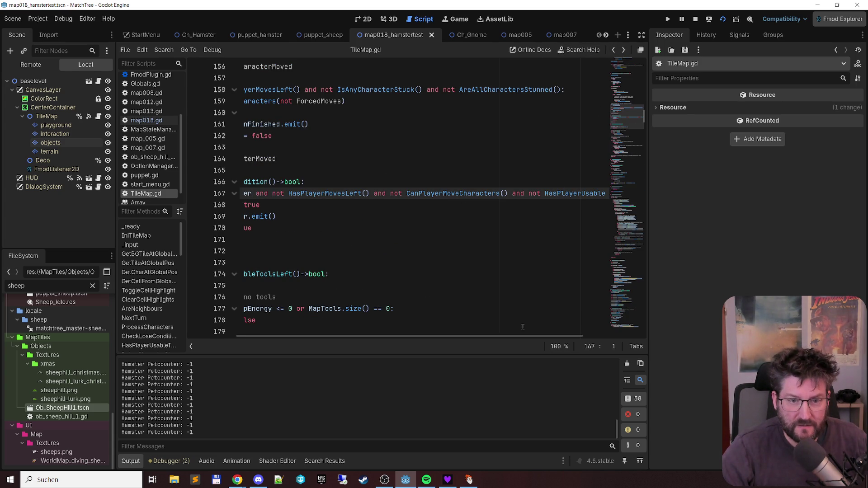
left_click_drag(520, 337, 423, 333)
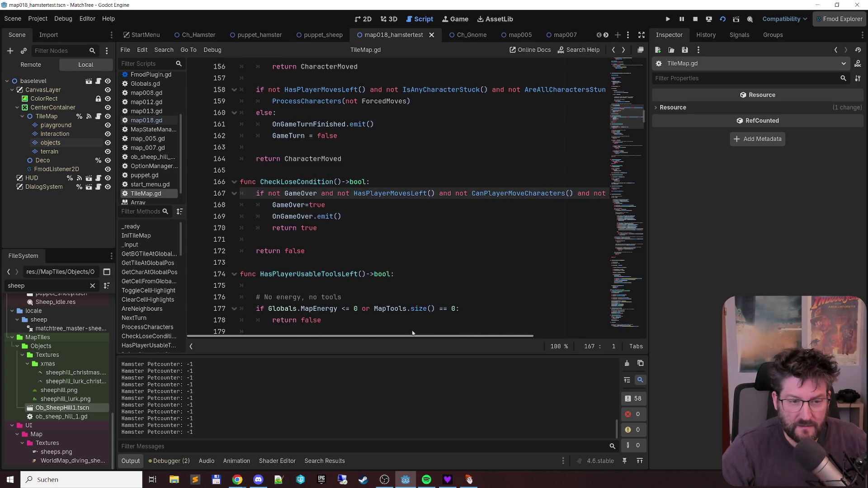
key("alt+Tab")
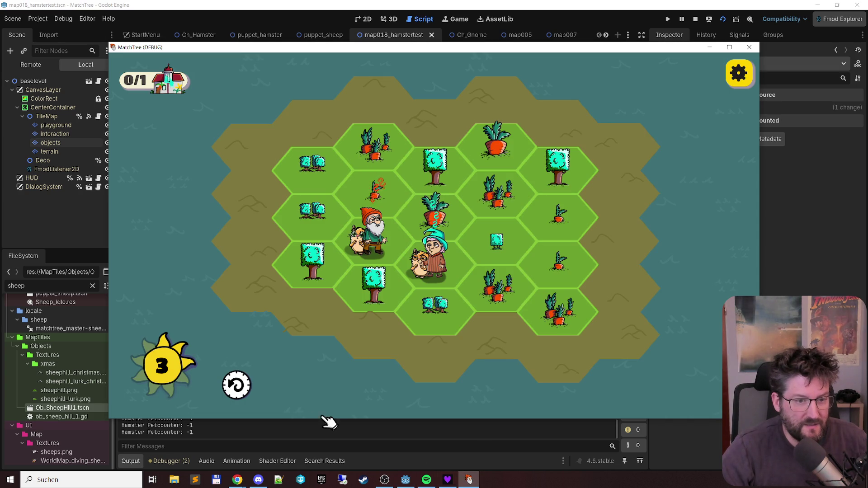
- Undo three moves with z and the round undo button until the debugger breaks at line 655
key("z")
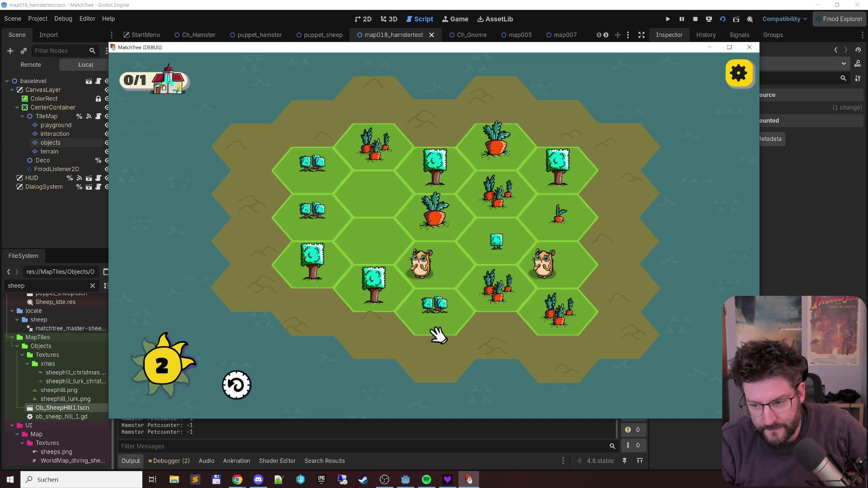
left_click(236, 383)
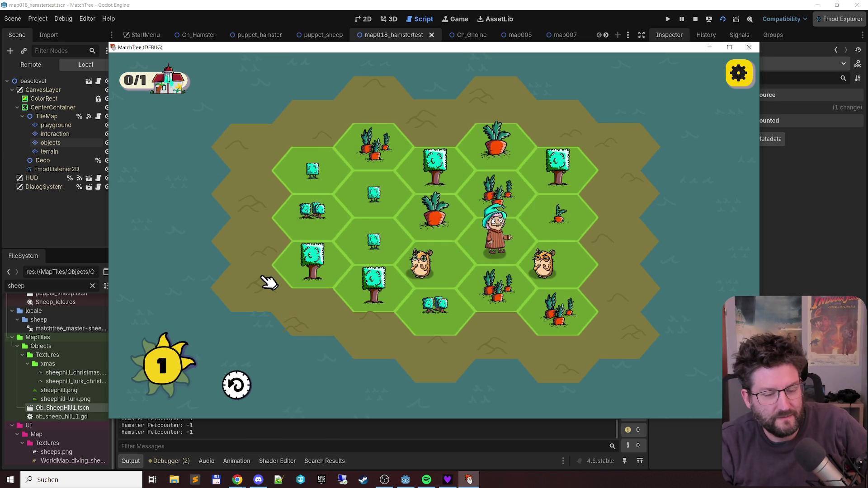
left_click(237, 385)
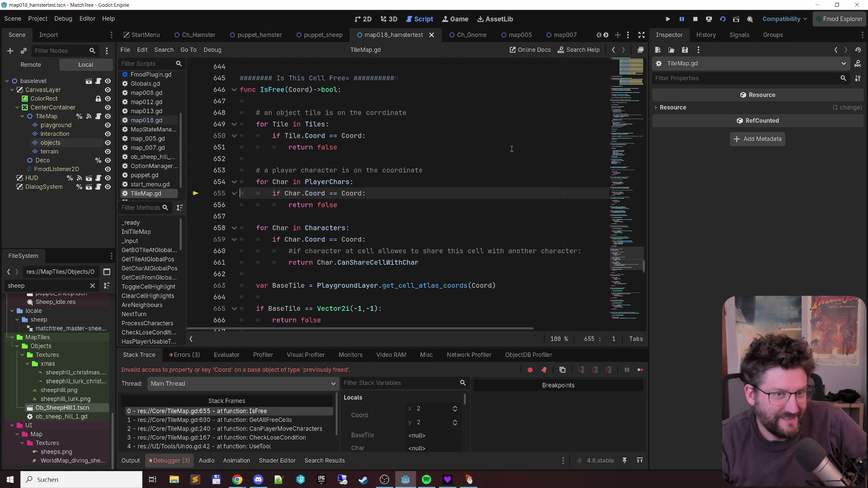
- Stop the crashed session, show the Debugger's Errors list, and select the baselevel node
left_click(695, 19)
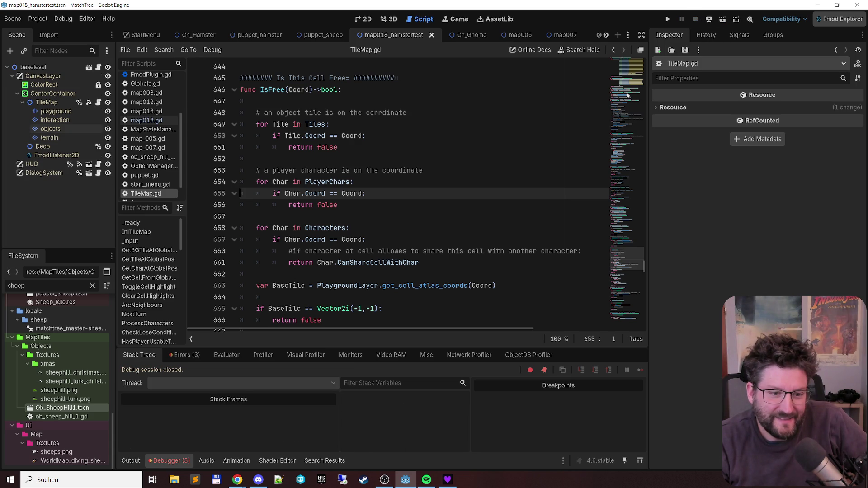
scroll(506, 166, "up", 3)
scroll(505, 167, "up", 2)
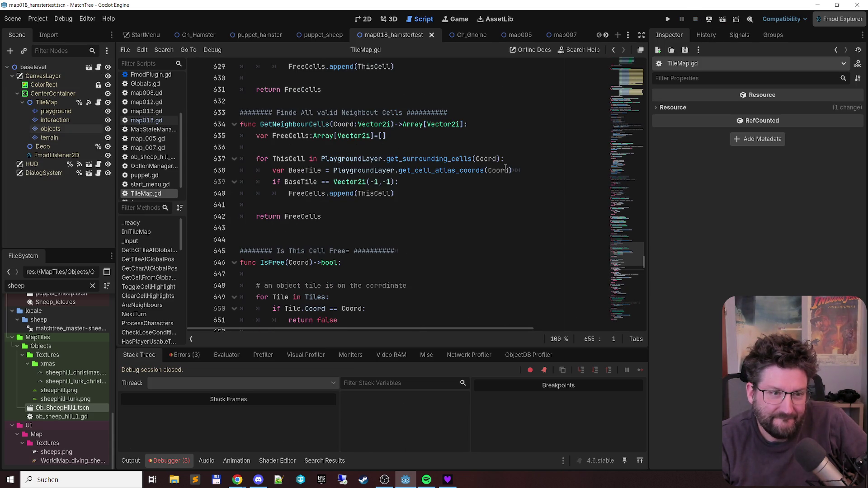
scroll(505, 167, "down", 2)
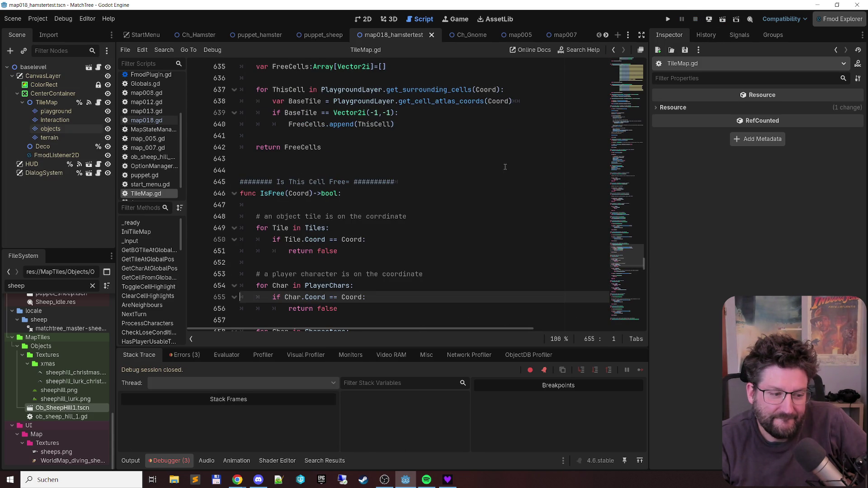
left_click(185, 356)
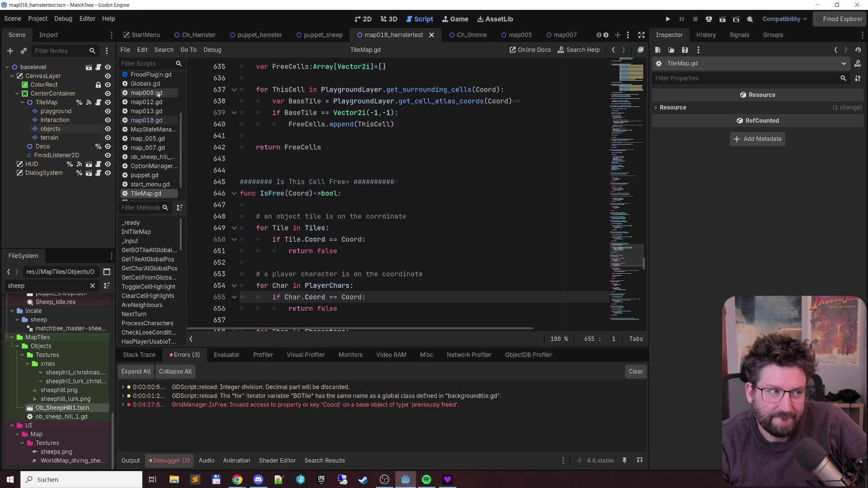
left_click(59, 68)
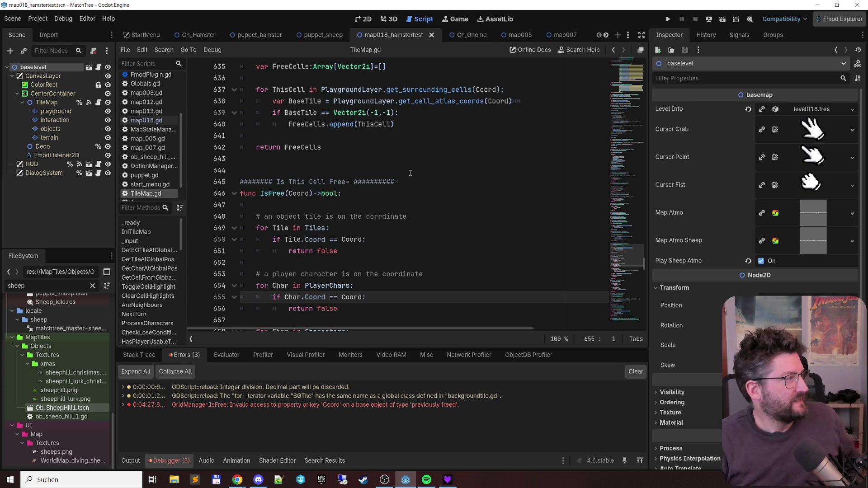
key("alt+Tab")
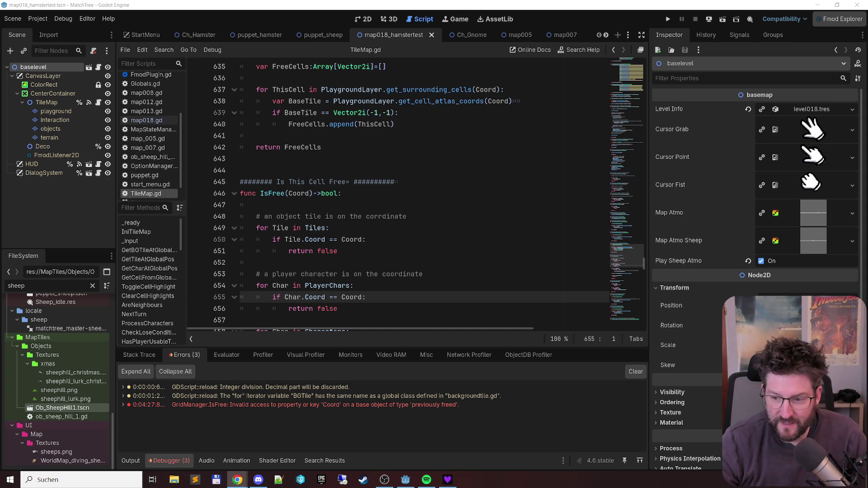
key("alt+Tab")
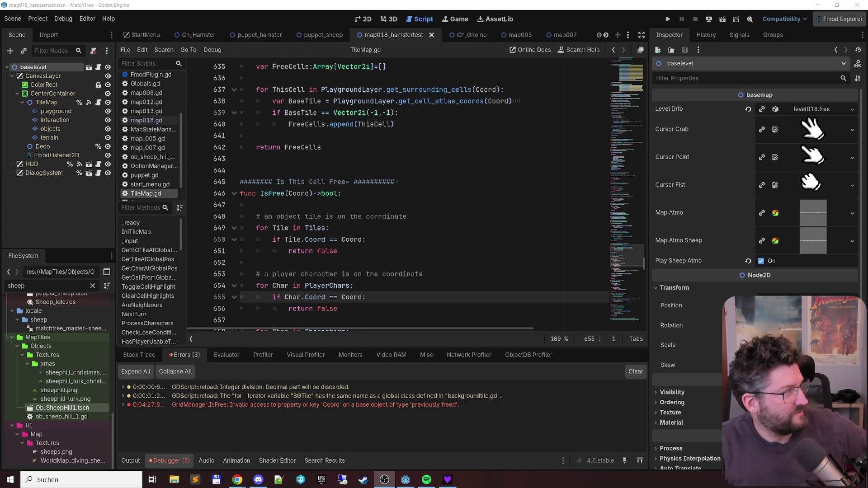
key("alt+Tab")
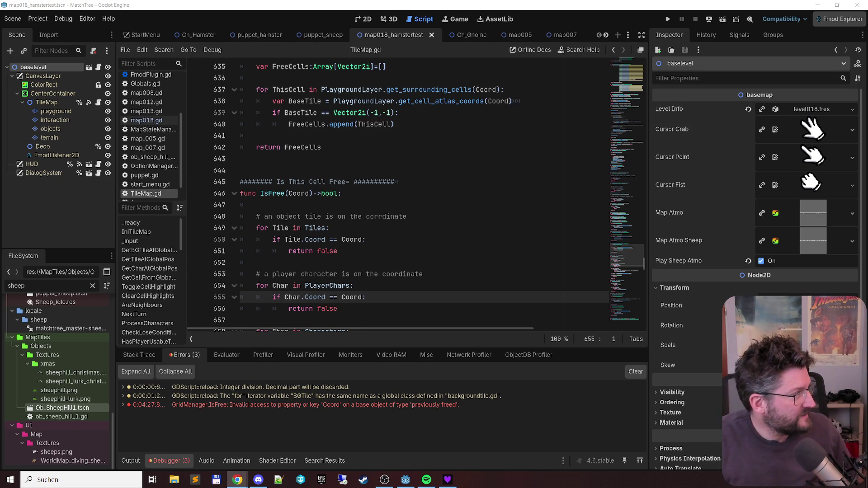